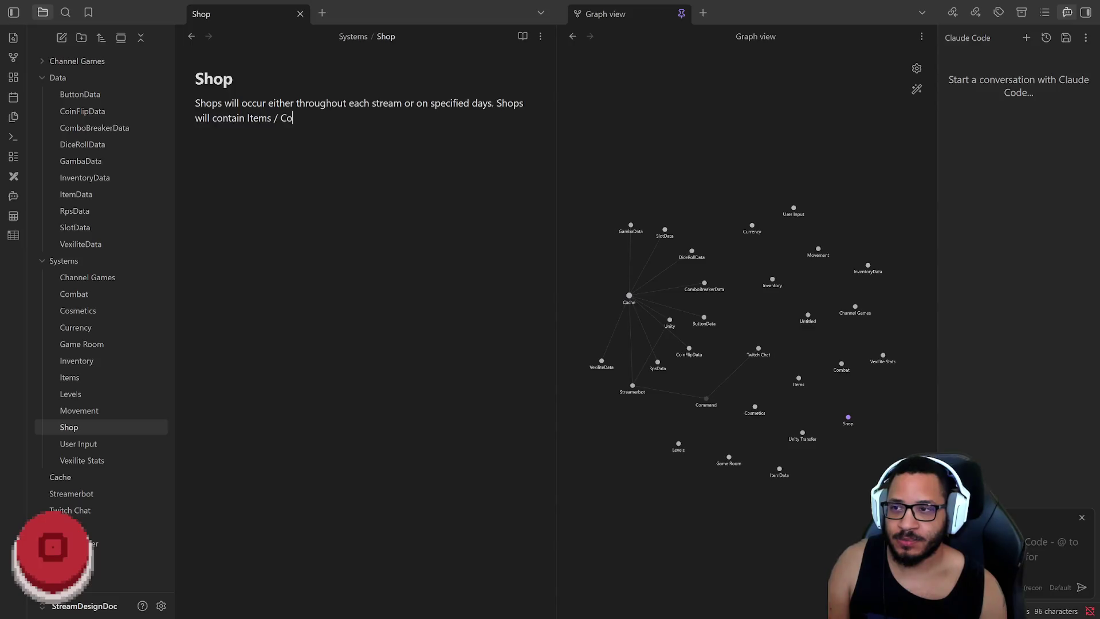
text(smetics)
text(olu d)
Finish the Shop sentence with 'Cosmetics / ? you can purchase using accumulated Mana', then start a new vault folder
key(BackSpace)
key(BackSpace)
key(BackSpace)
text(u can purchase using accumu)
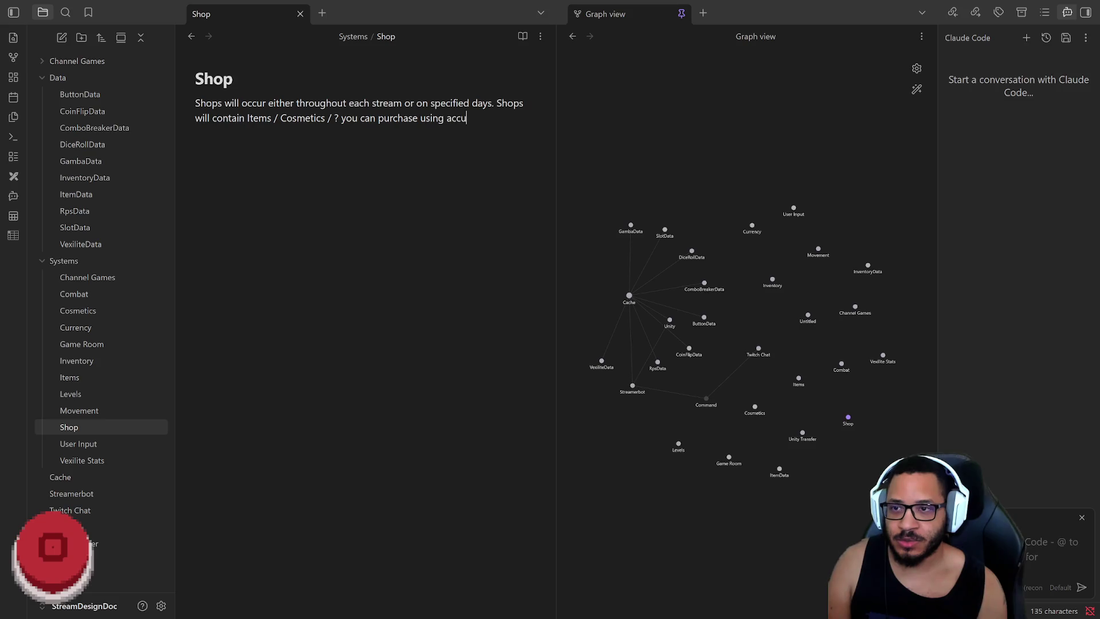
text(lated Mana)
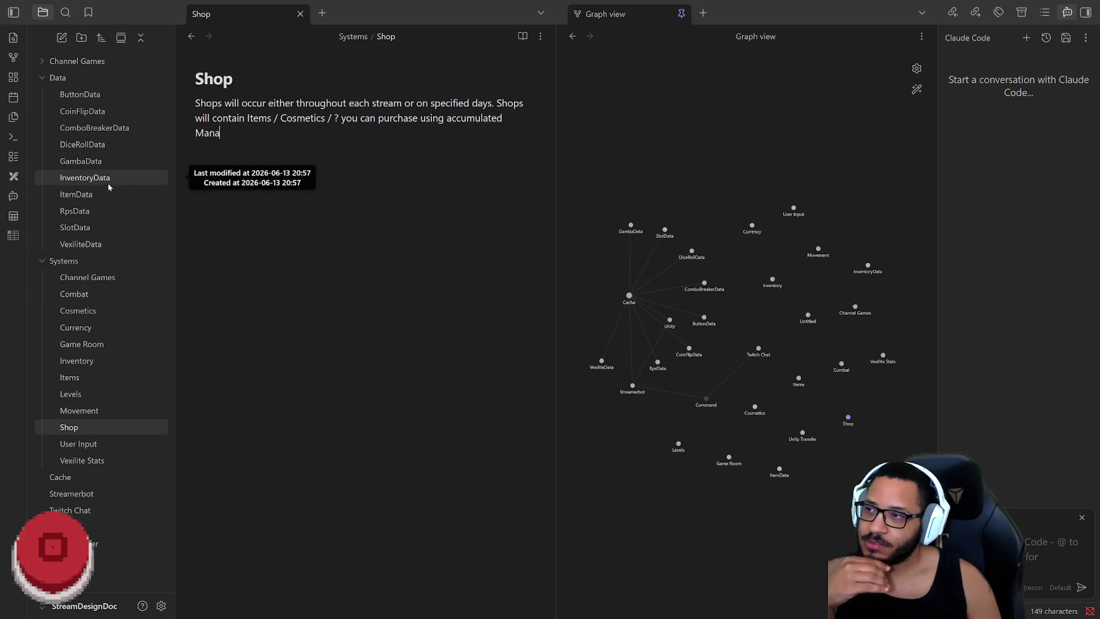
click(82, 37)
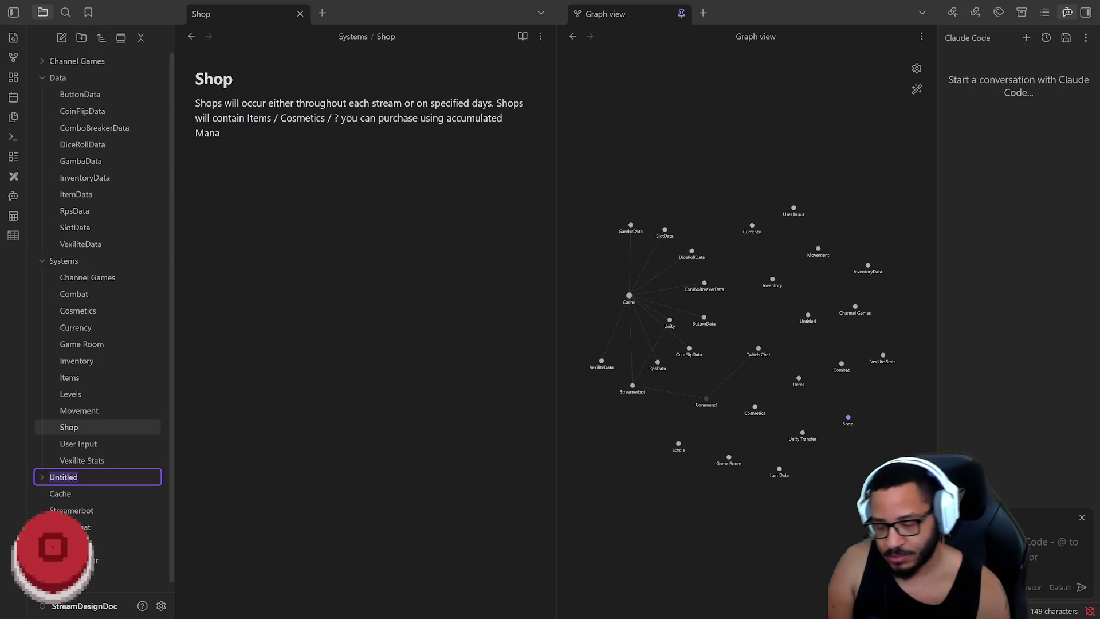
text(W)
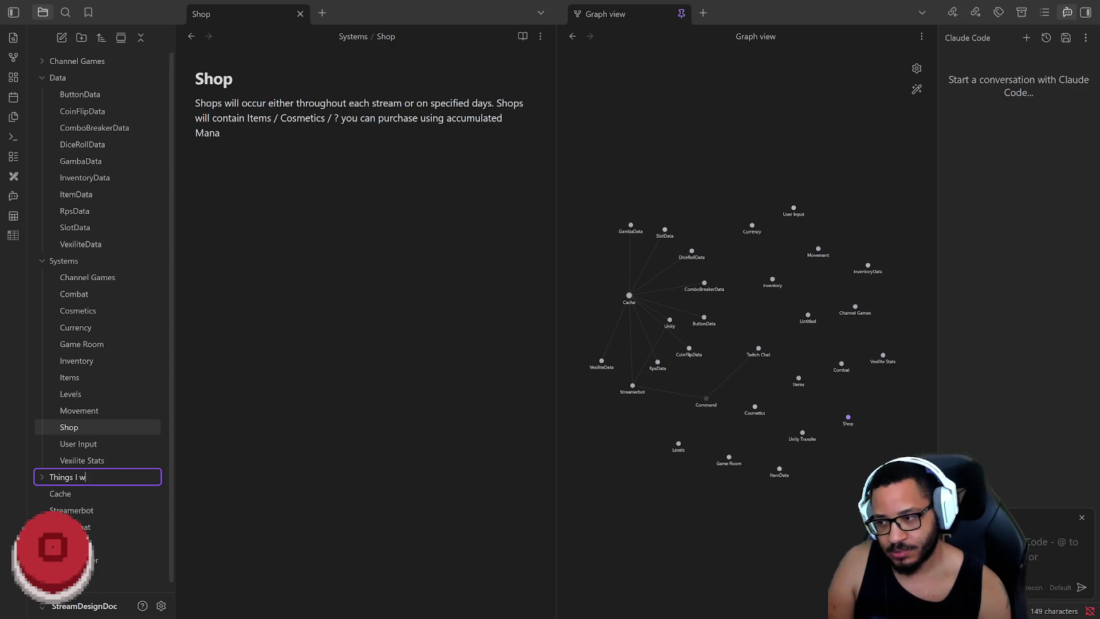
text(dd)
Name the folder 'Things I Want to Add' and move the Combat and Cosmetics notes into it
key(Return)
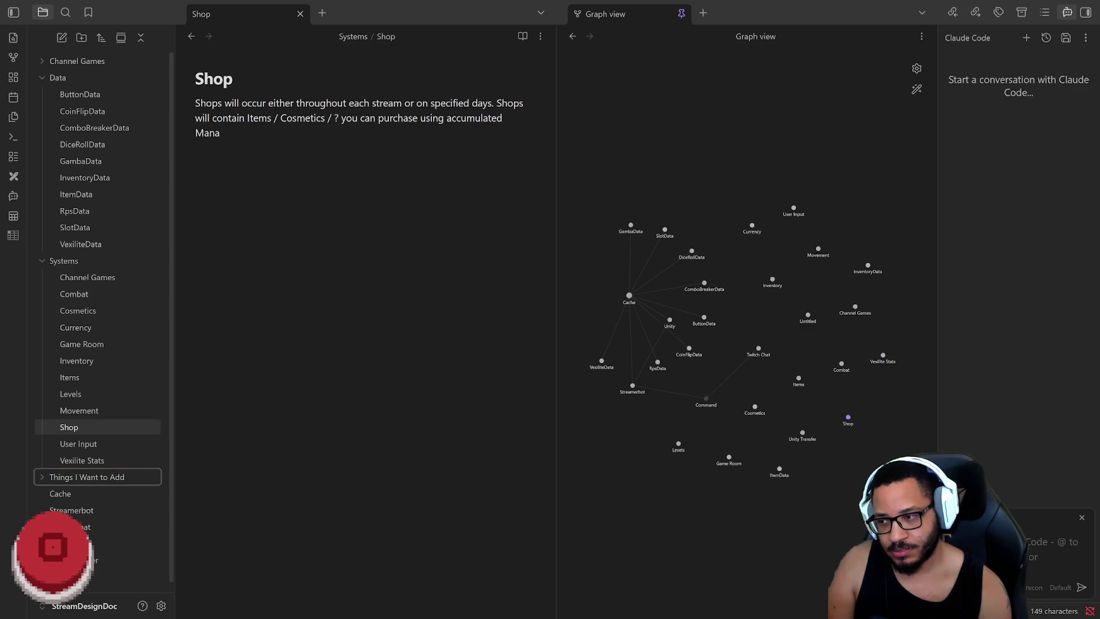
click(96, 294)
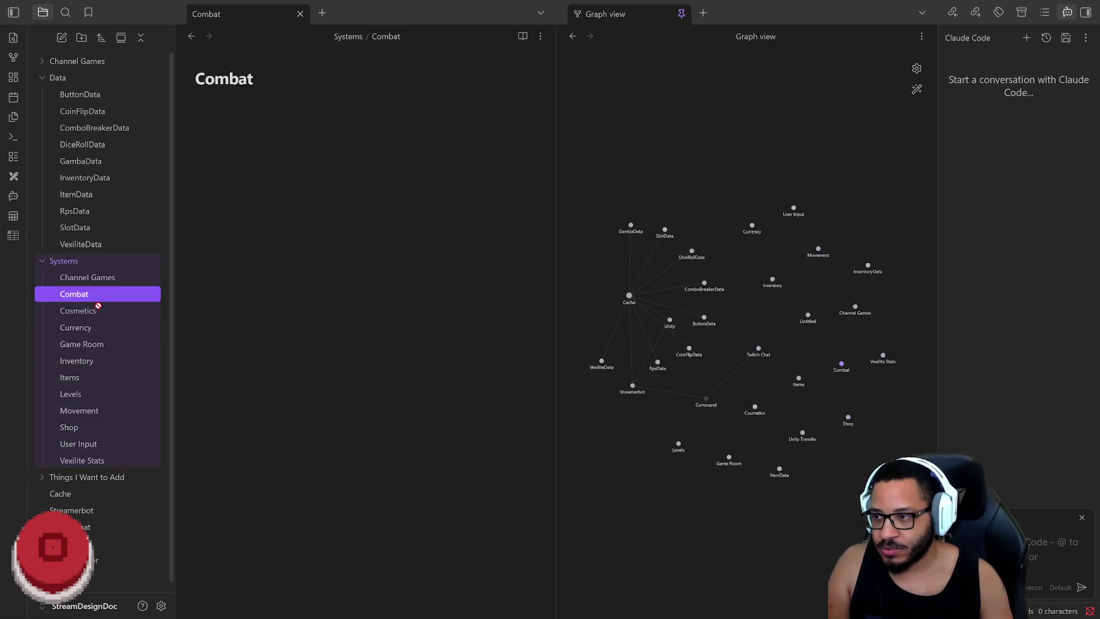
drag(86, 294, 95, 477)
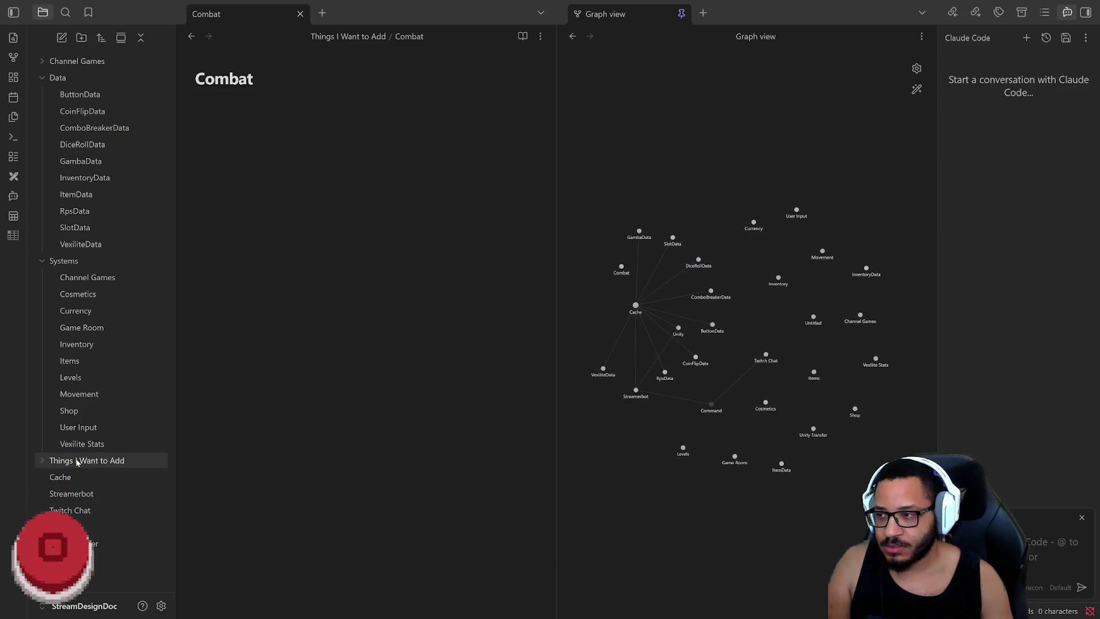
click(42, 462)
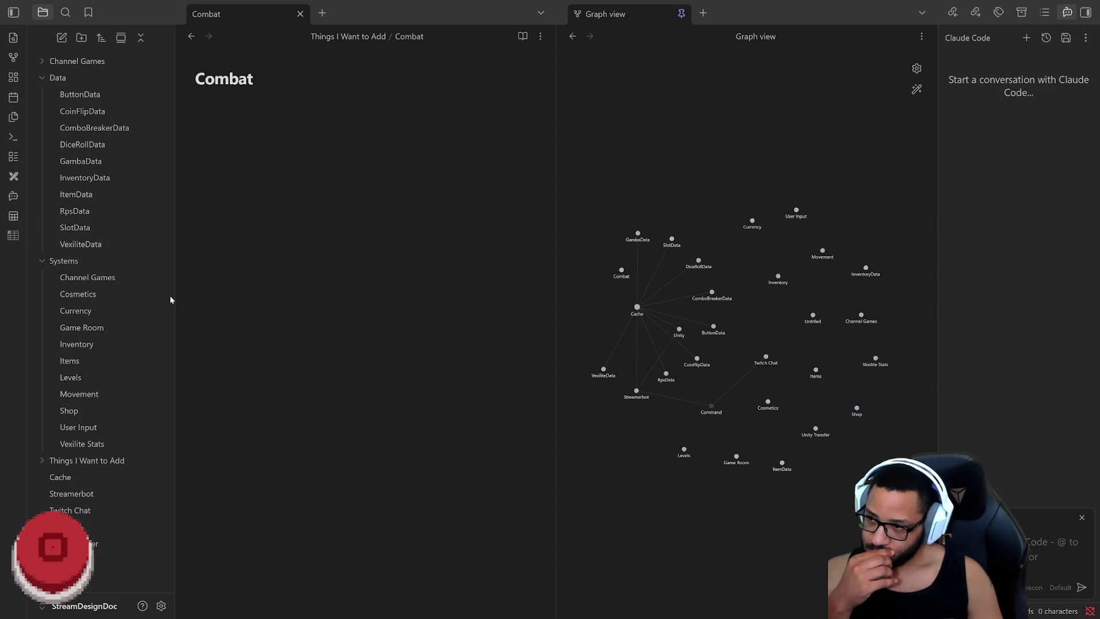
mouse_move(79, 296)
mouse_down()
mouse_move(152, 340)
mouse_move(86, 461)
mouse_up()
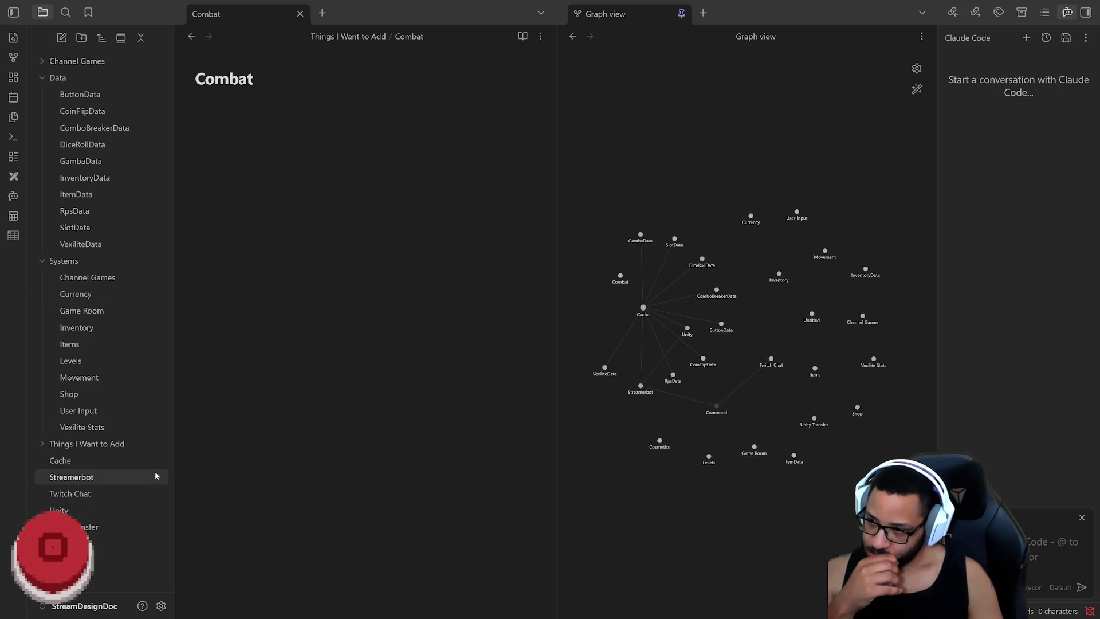
Verify the folder's contents, collapse it, and switch to the Currency note
click(77, 400)
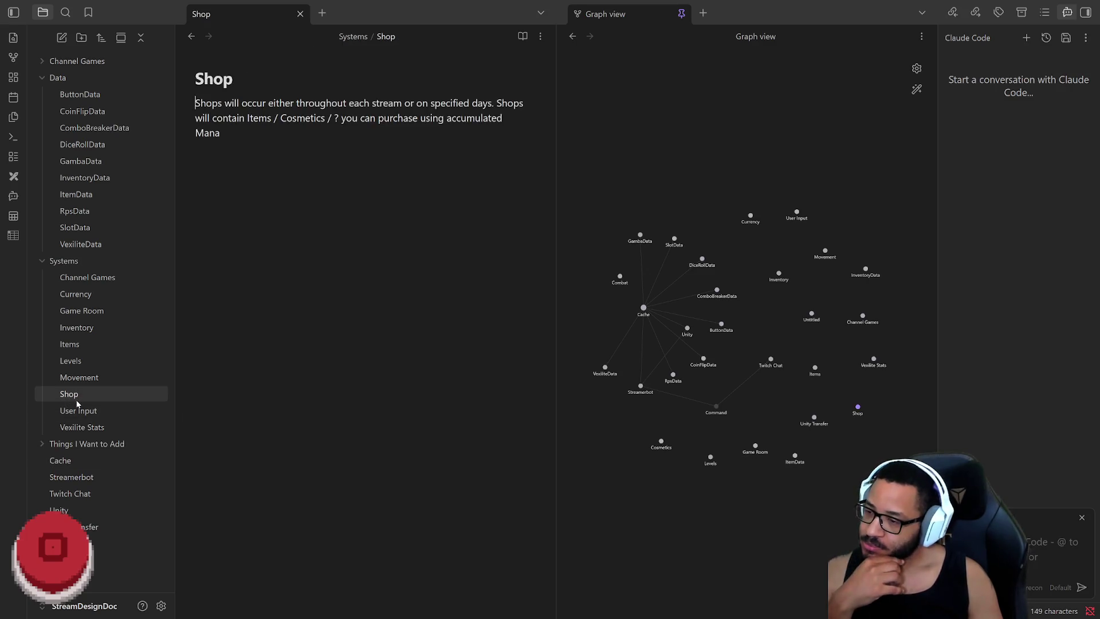
click(42, 444)
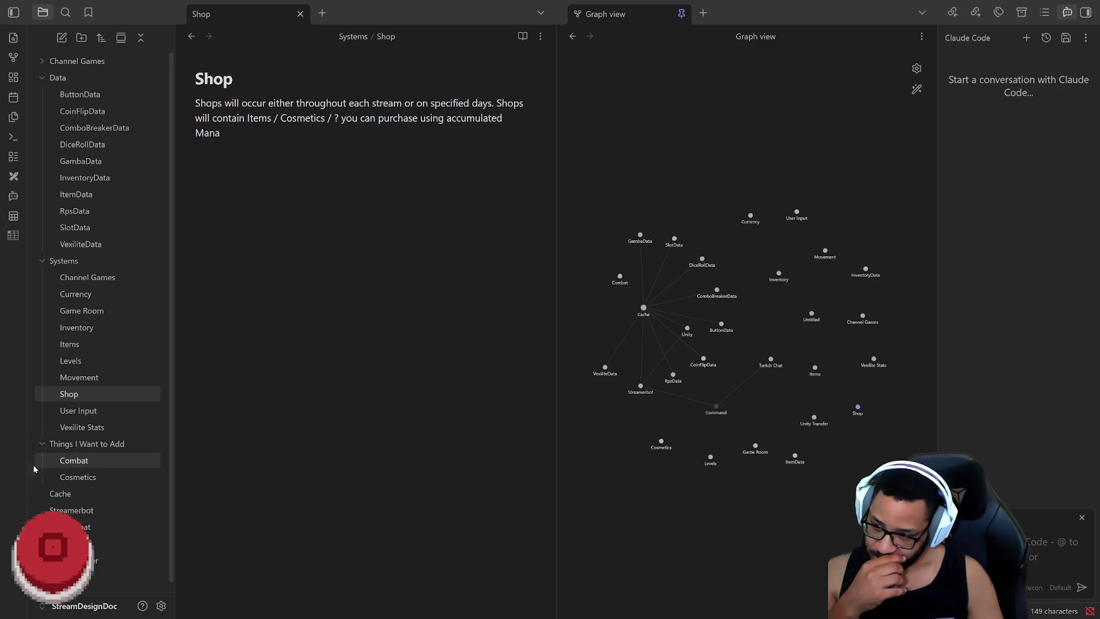
click(42, 444)
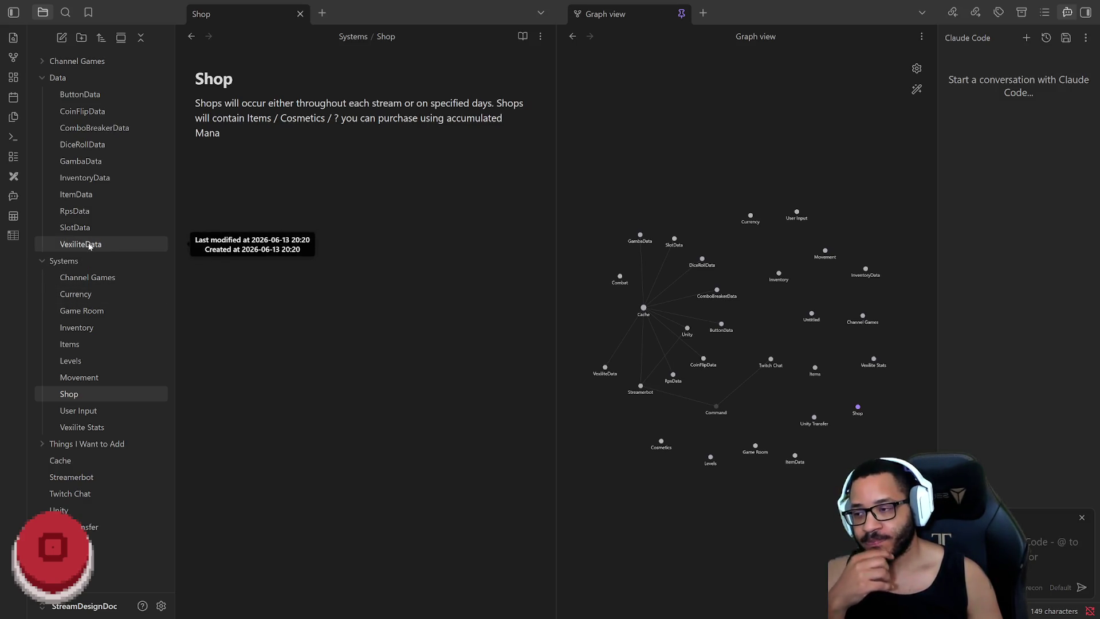
click(86, 298)
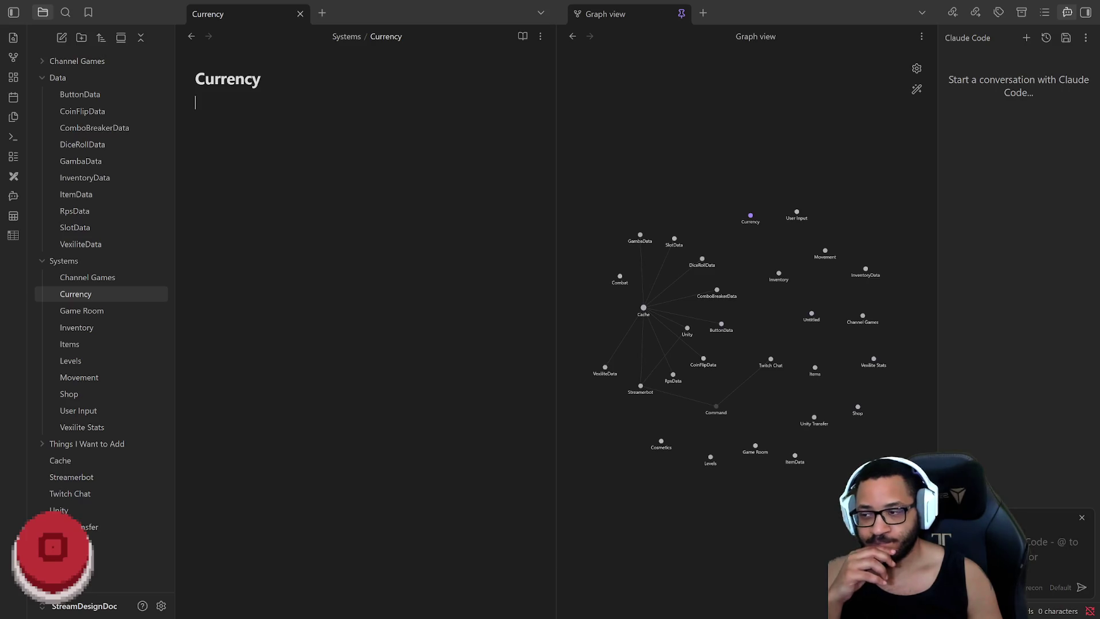
Rename the Currency note to Mana
drag(258, 80, 146, 81)
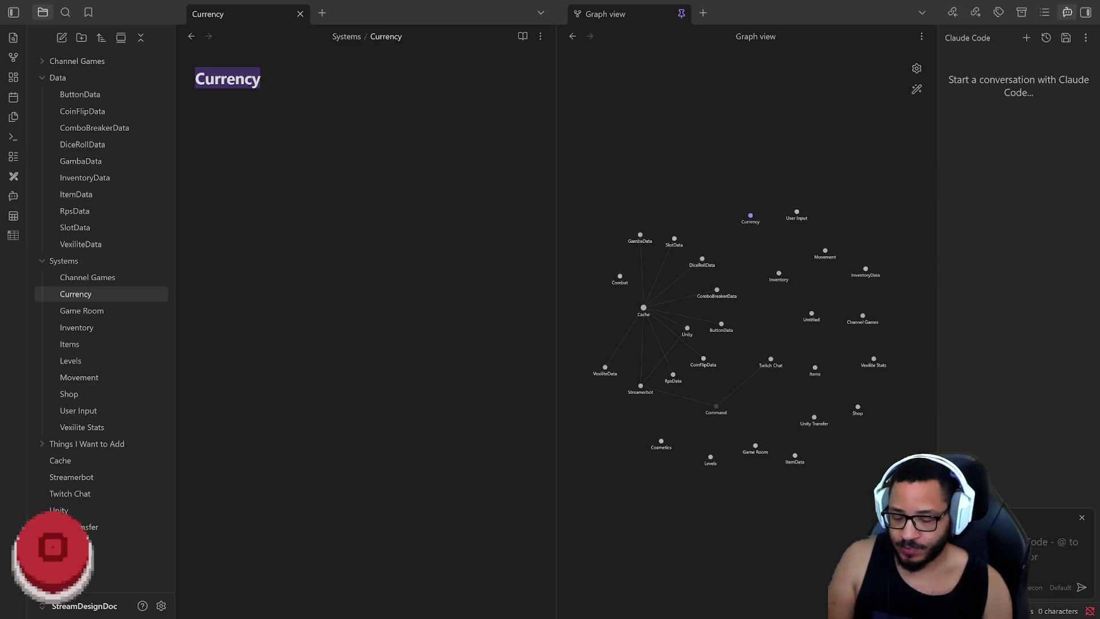
text(Mana)
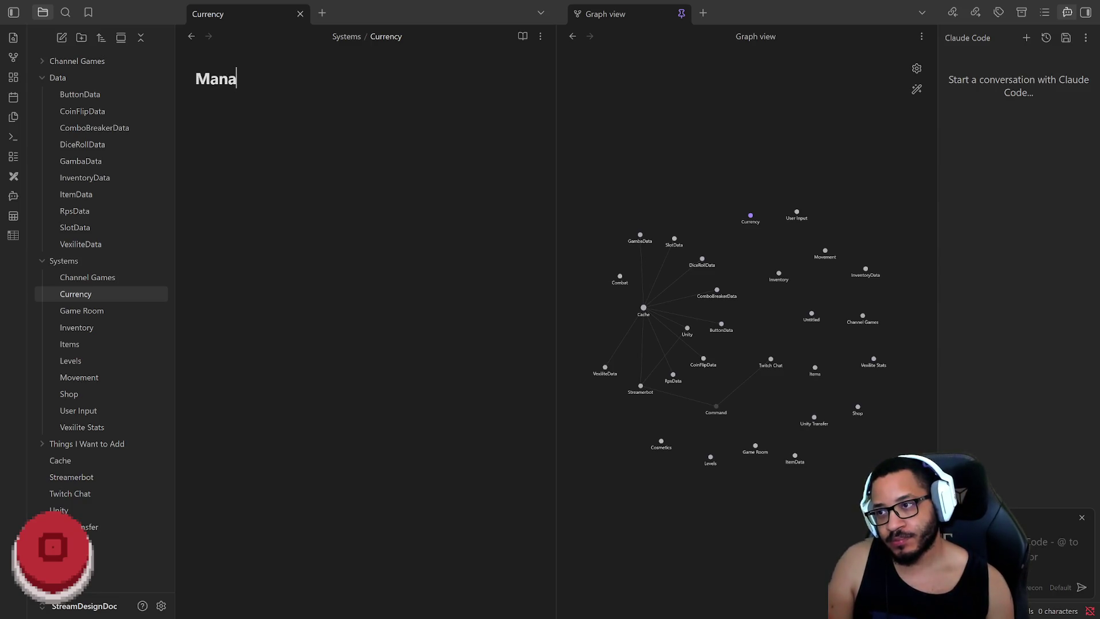
key(Return)
text(Mana is the basecurrency of the stream.)
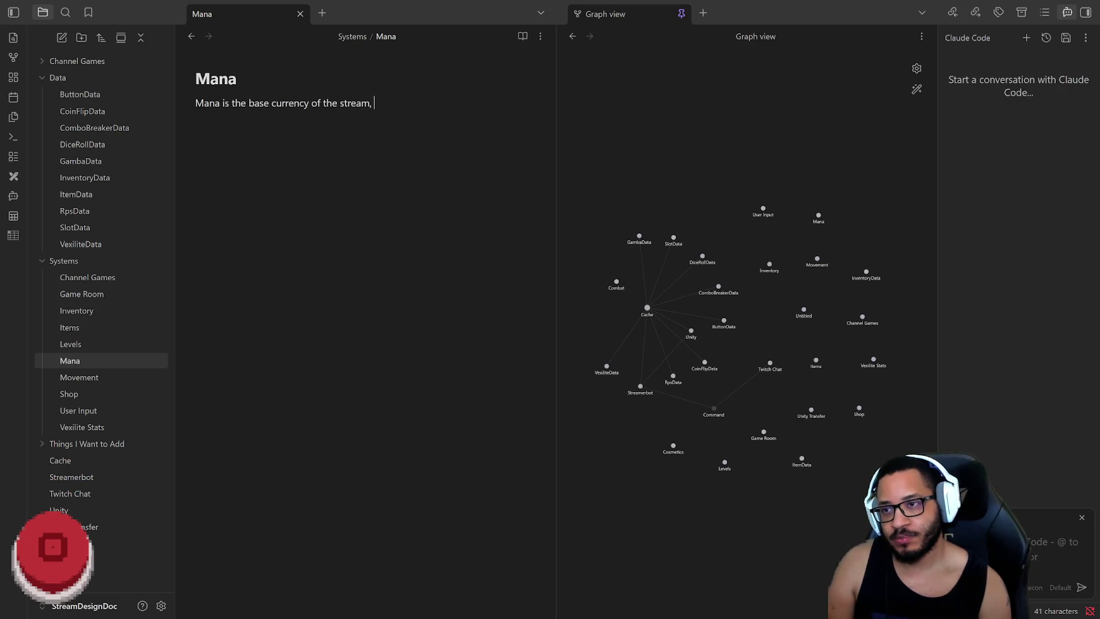
text(through playing )
text(various channel games)
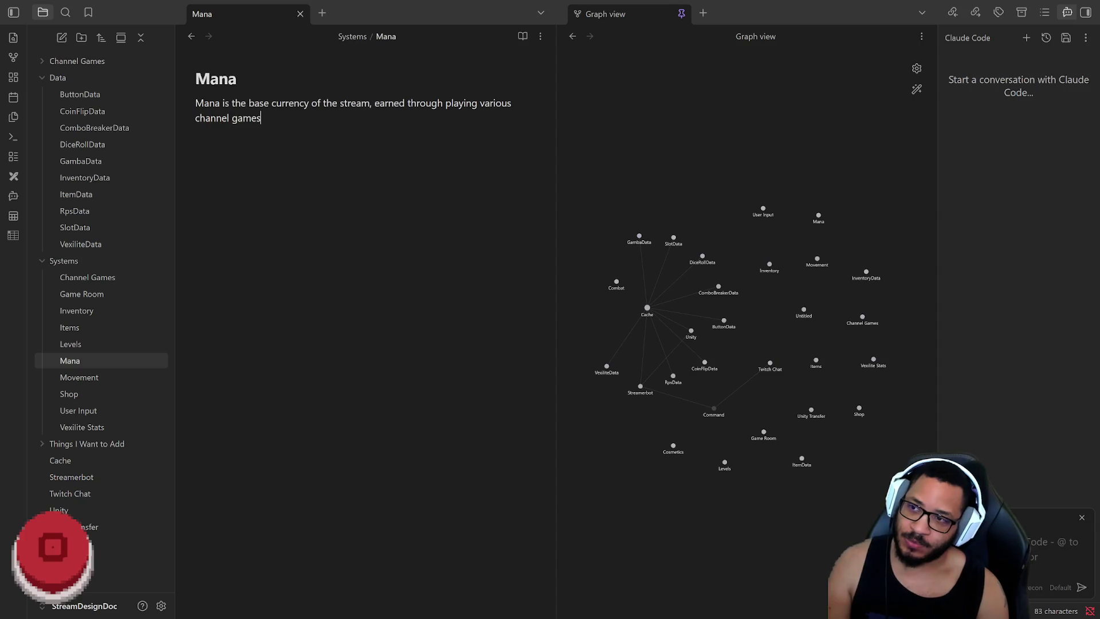
text(cting withvariou)
text(s systems)
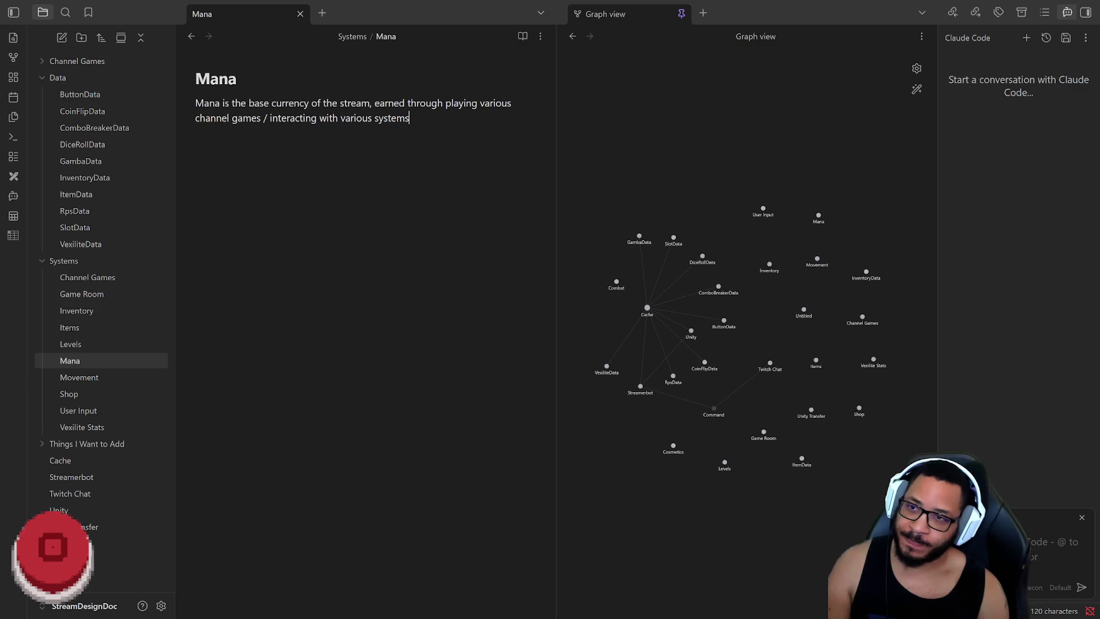
text(accumulated m)
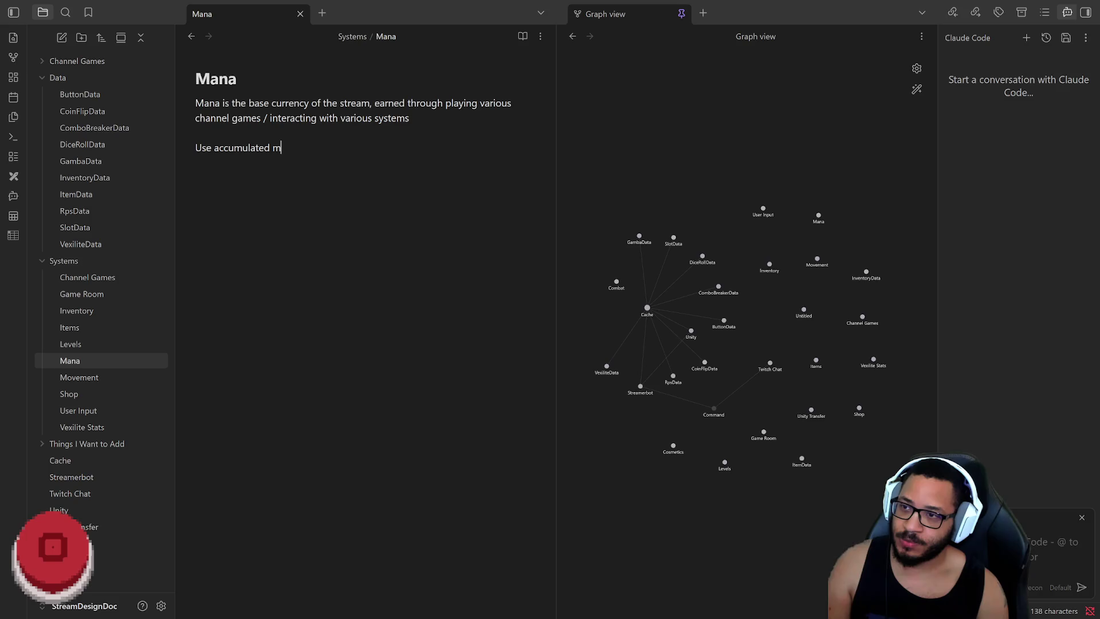
Describe Mana as the stream's base currency, earned in games and spent in Shops
key(BackSpace)
key(BackSpace)
key(BackSpace)
text(mana)
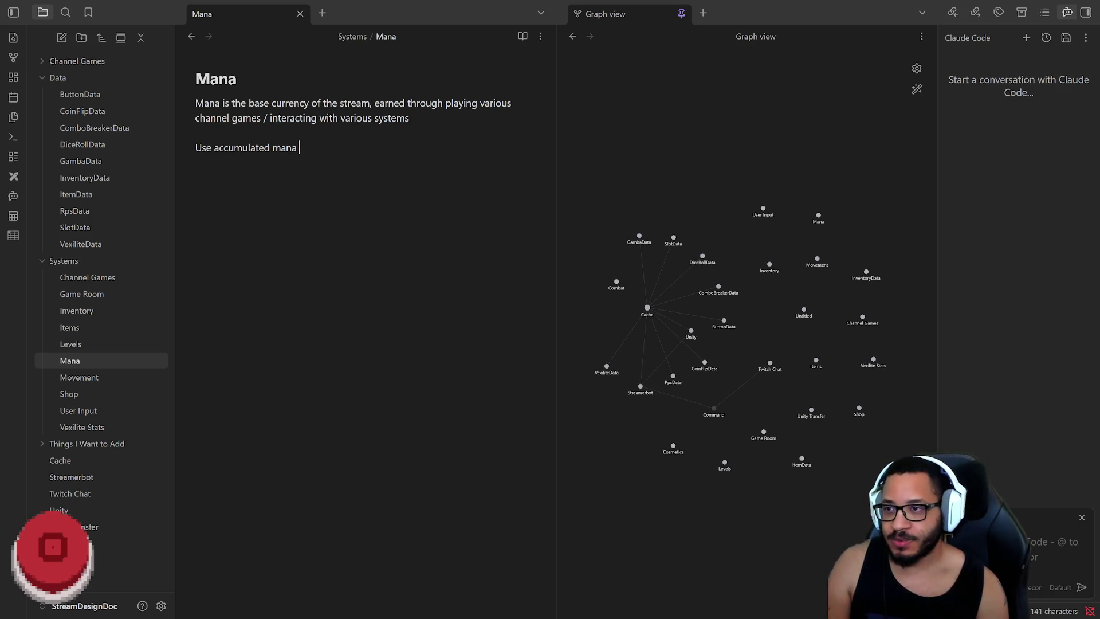
key(BackSpace)
key(BackSpace)
key(BackSpace)
text(Mana to purchase Items and more from)
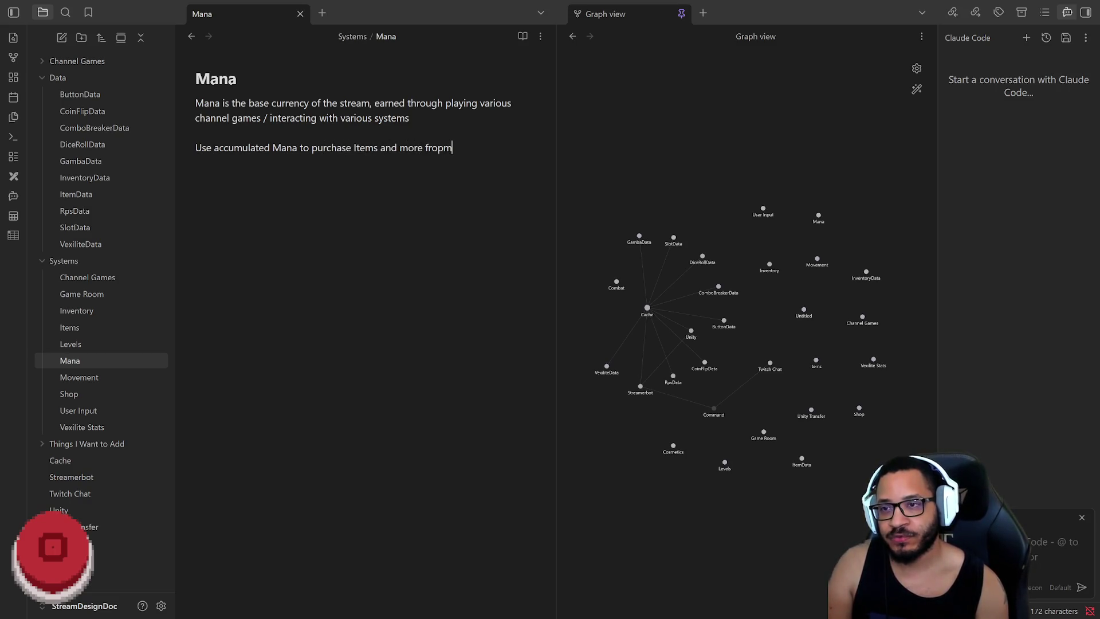
key(BackSpace)
key(BackSpace)
text(m Shops)
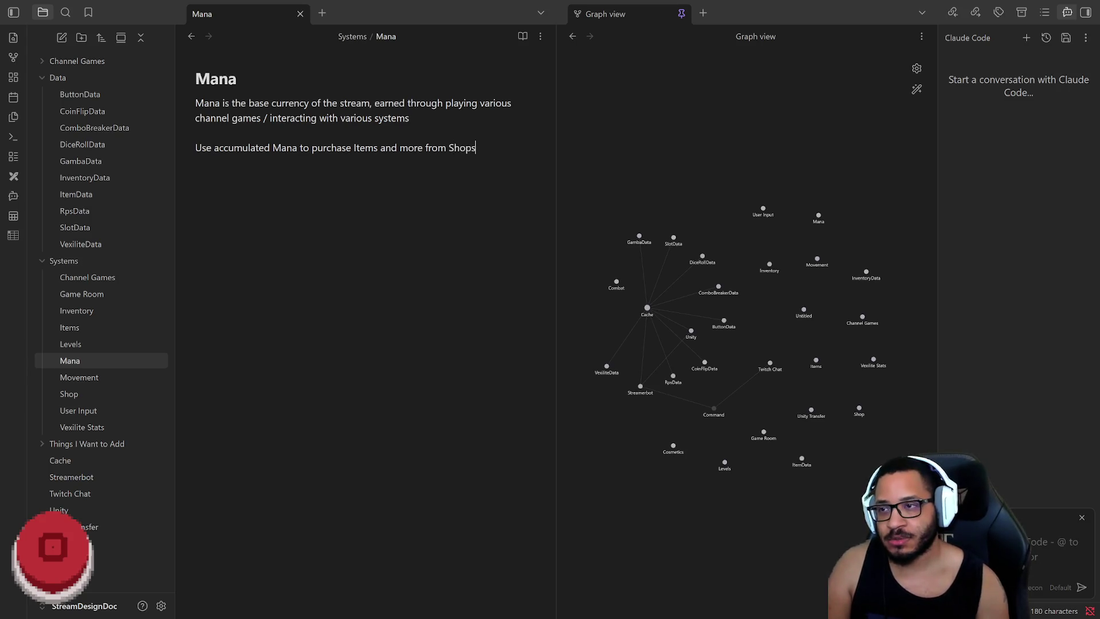
click(97, 313)
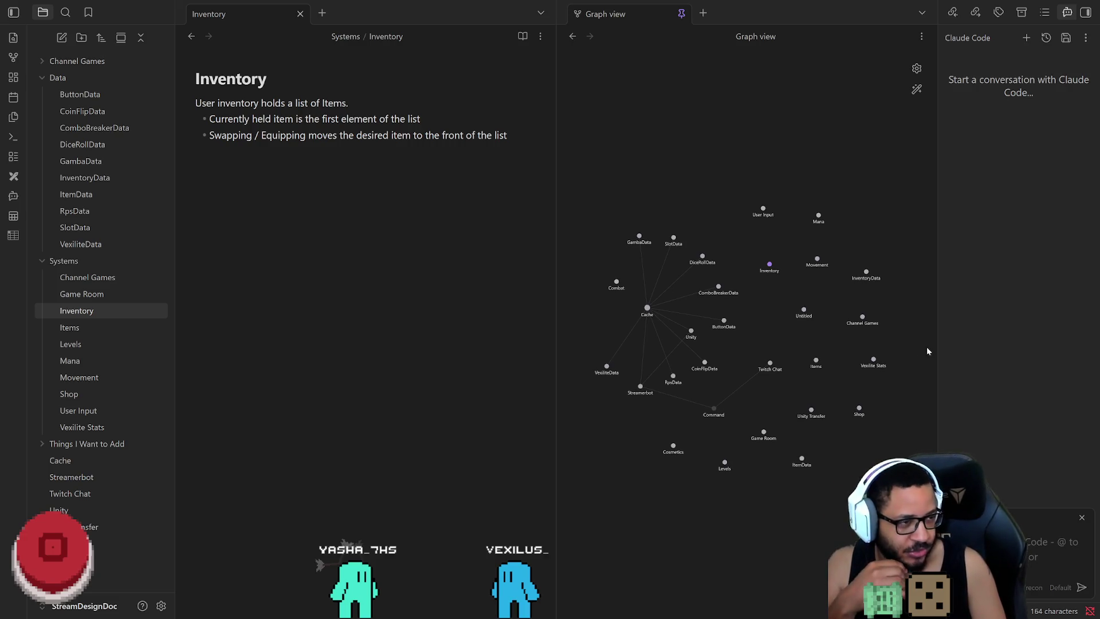
Write the Inventory note's bulleted description of user Item lists, then move to VexiliteData
click(79, 244)
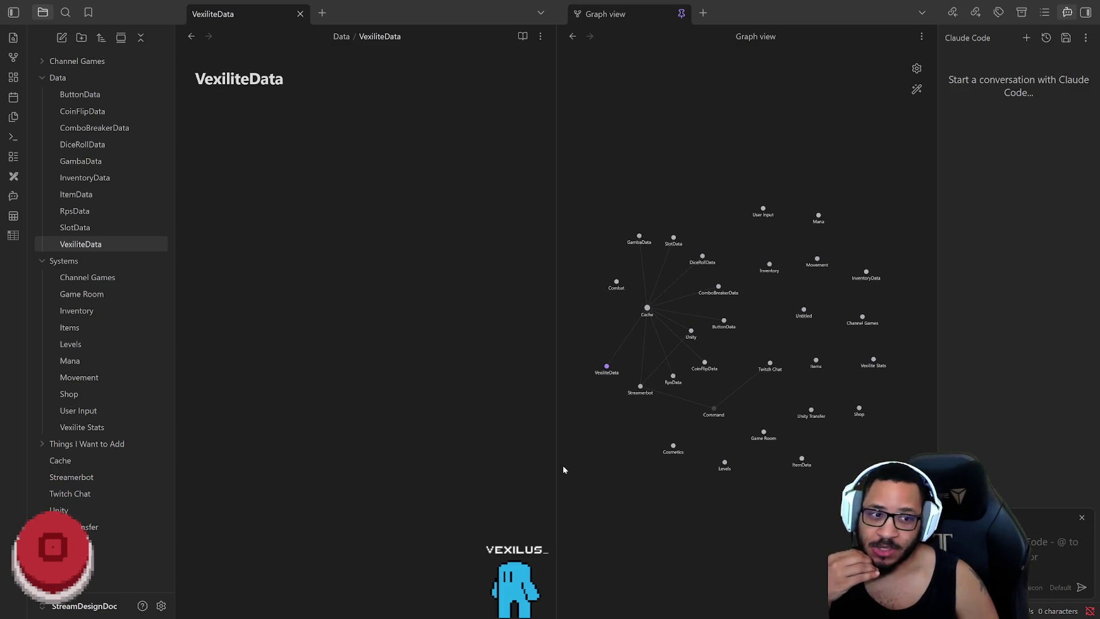
text(- )
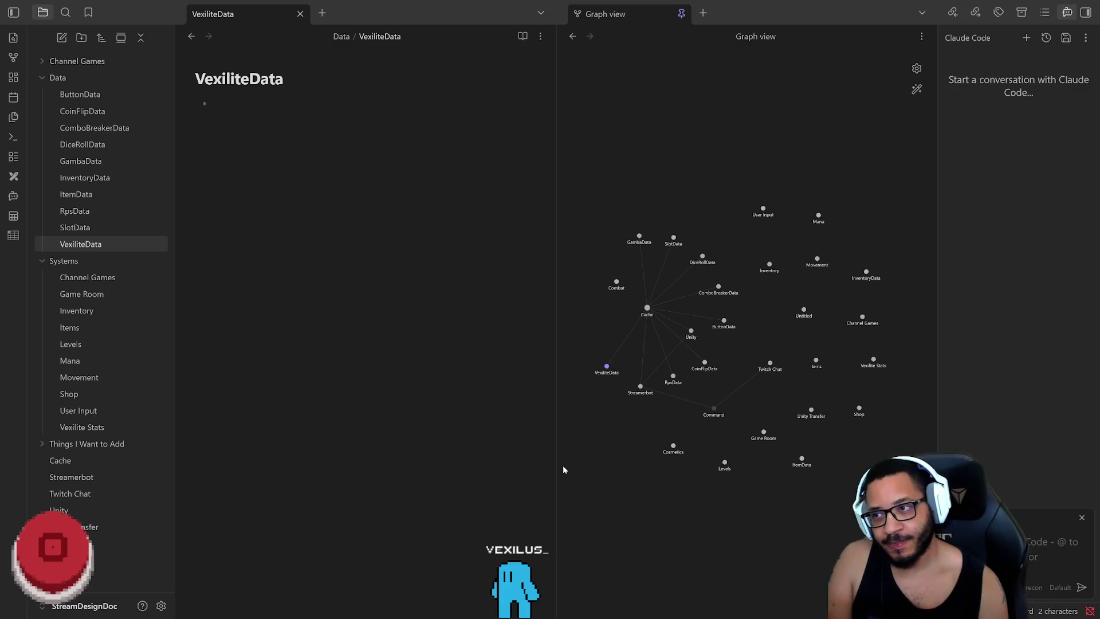
text(Color)
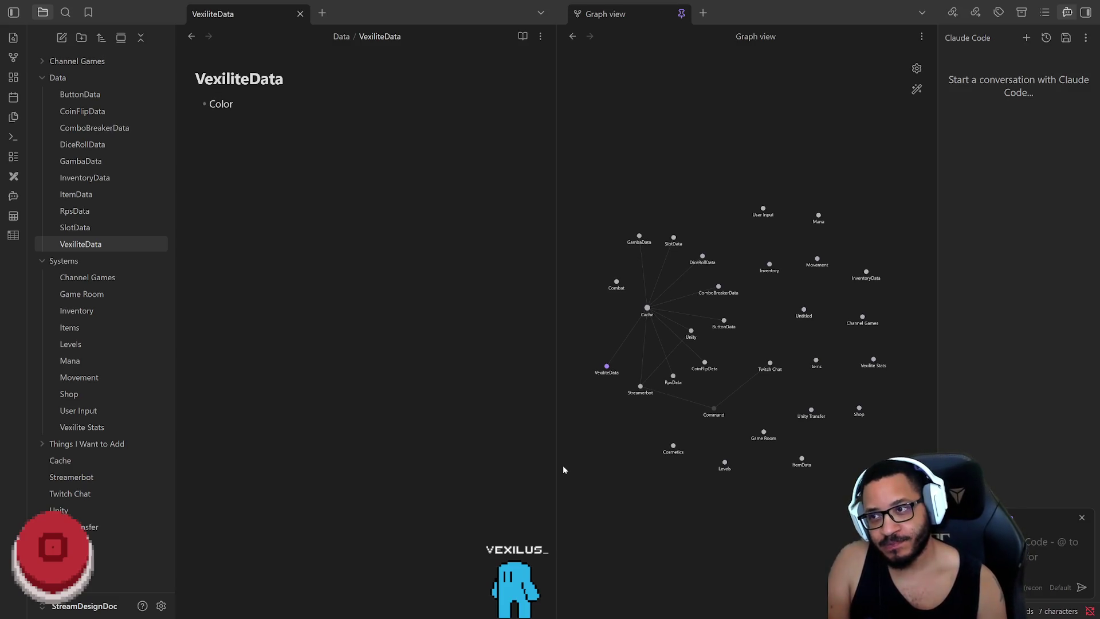
text(: Hex color /)
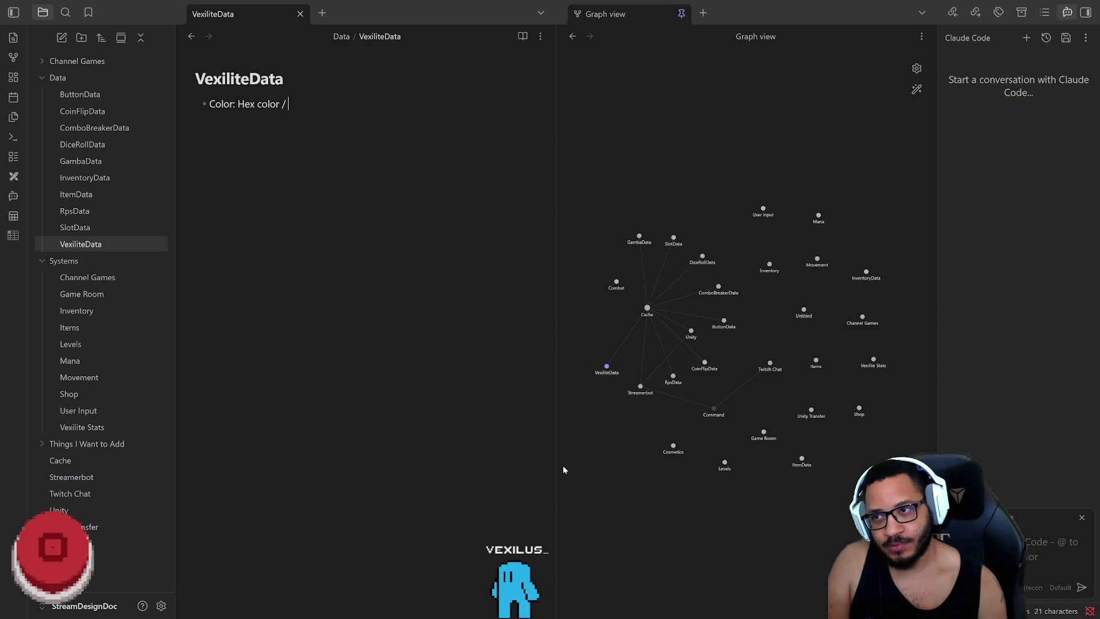
text(ender Flag)
List Color (hex colour / gender flag), Inventory, Level and Mana as VexiliteData bullets
key(Return)
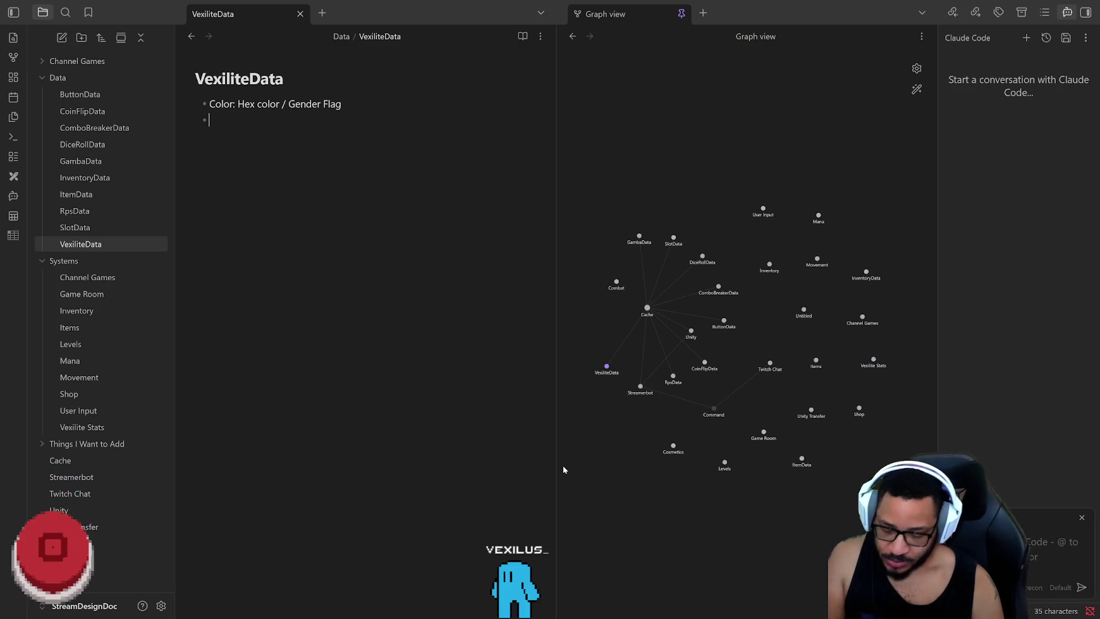
text(nve)
key(BackSpace)
key(BackSpace)
key(BackSpace)
key(BackSpace)
text(Inventory )
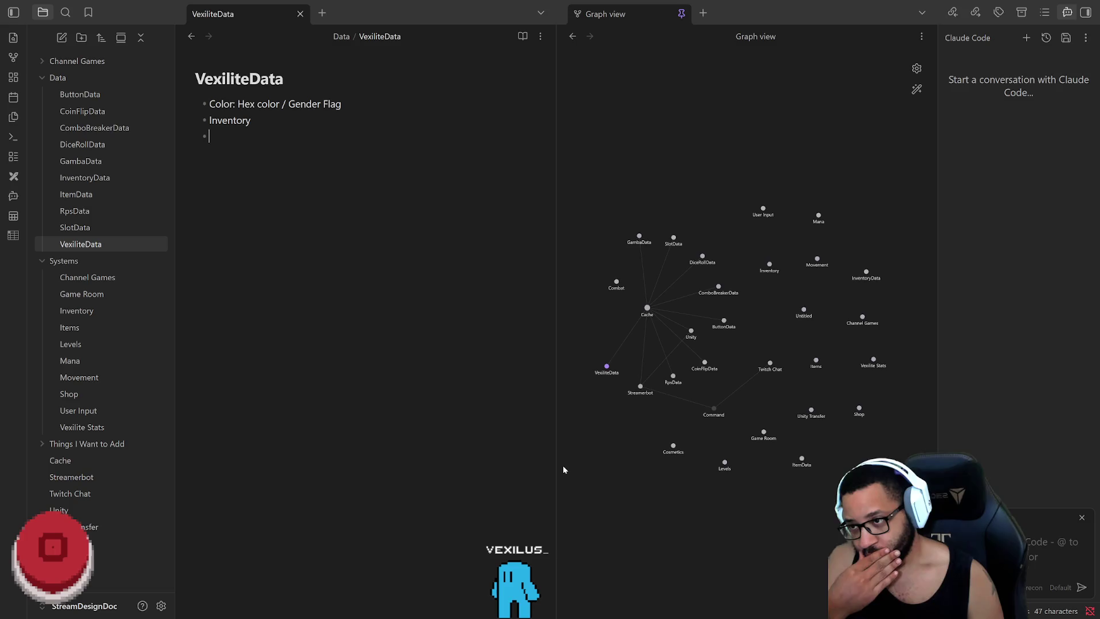
text(Level)
key(Return)
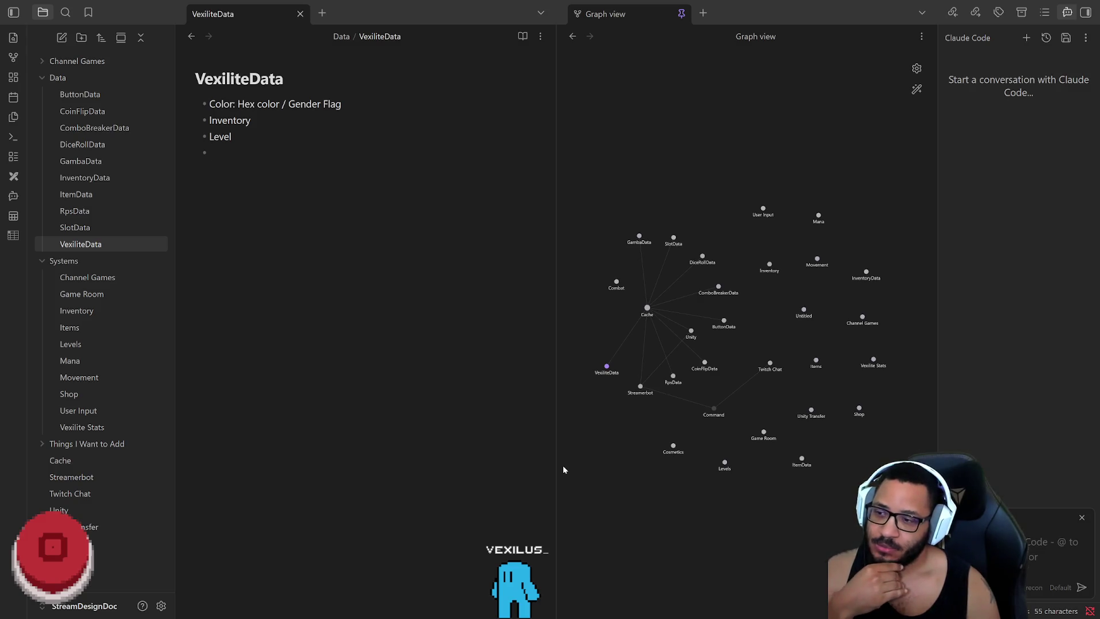
text(Mana)
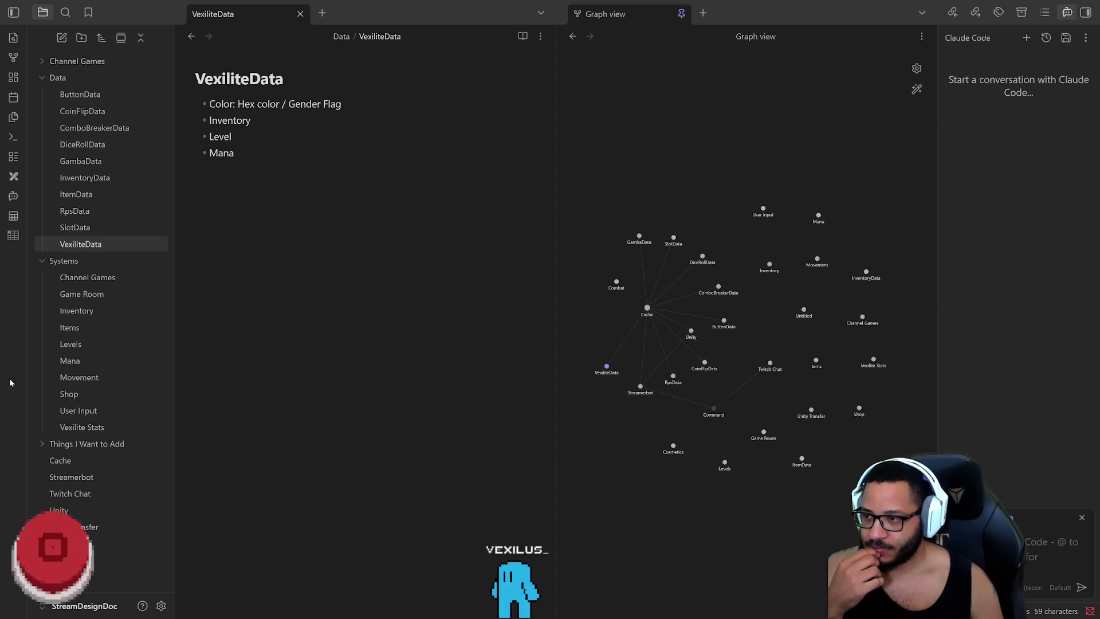
click(82, 360)
Rename the Mana note to Currency and remove the blank line between its paragraphs
key(F2)
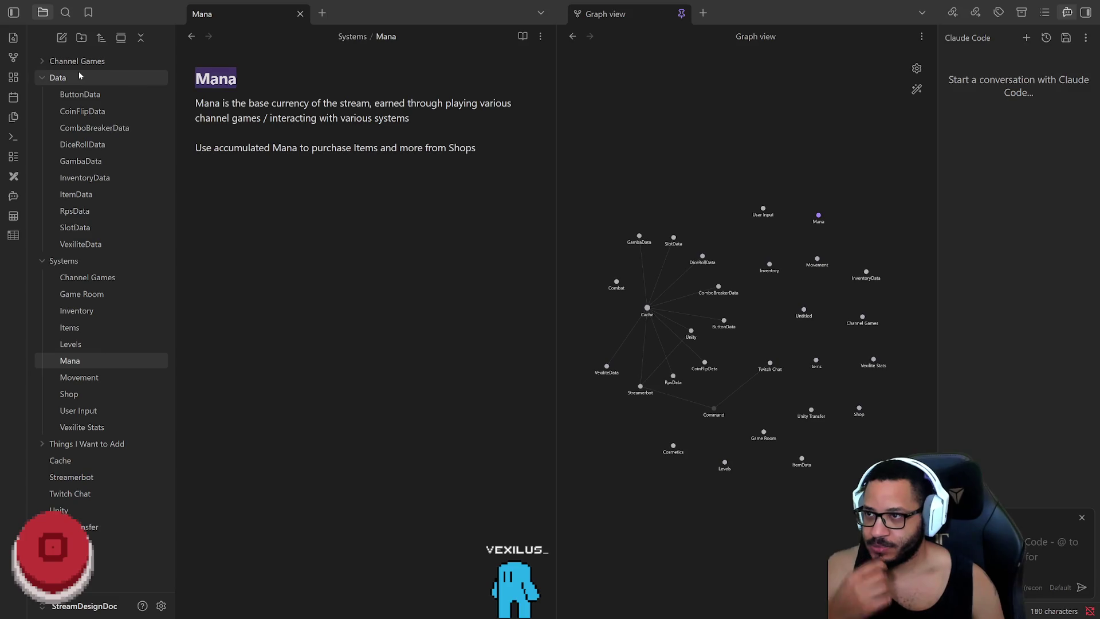
text(Currenc)
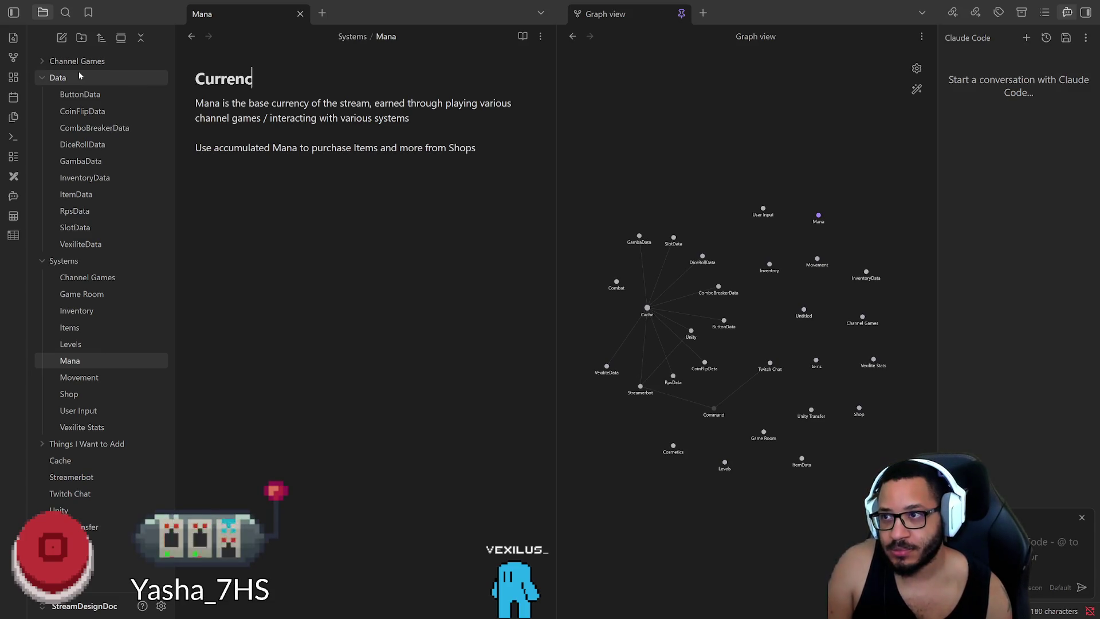
text(y)
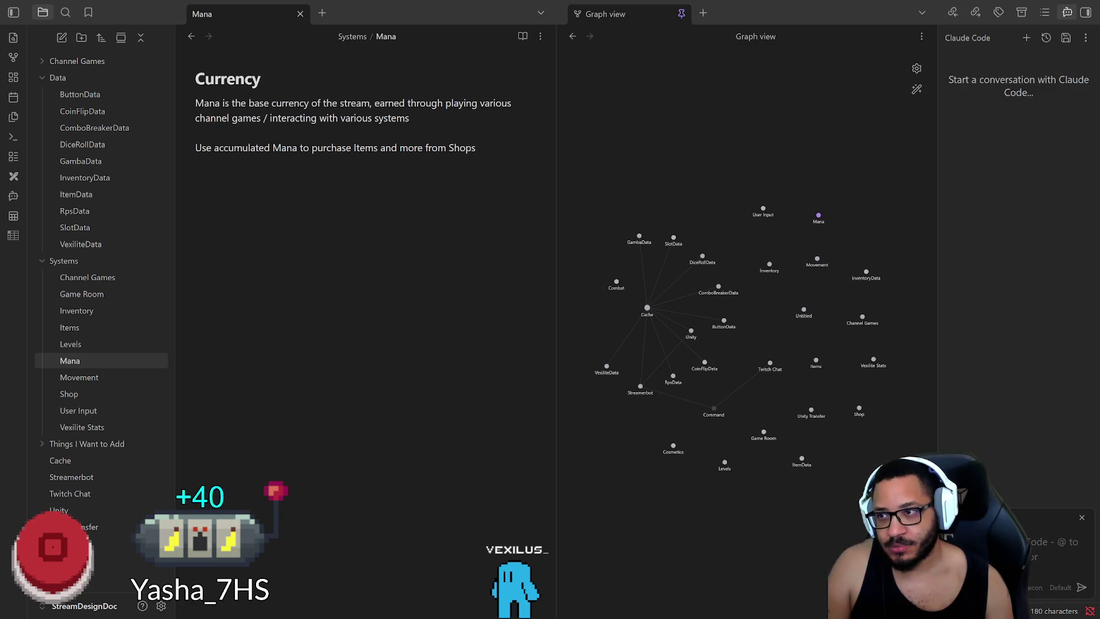
key(Return)
key(BackSpace)
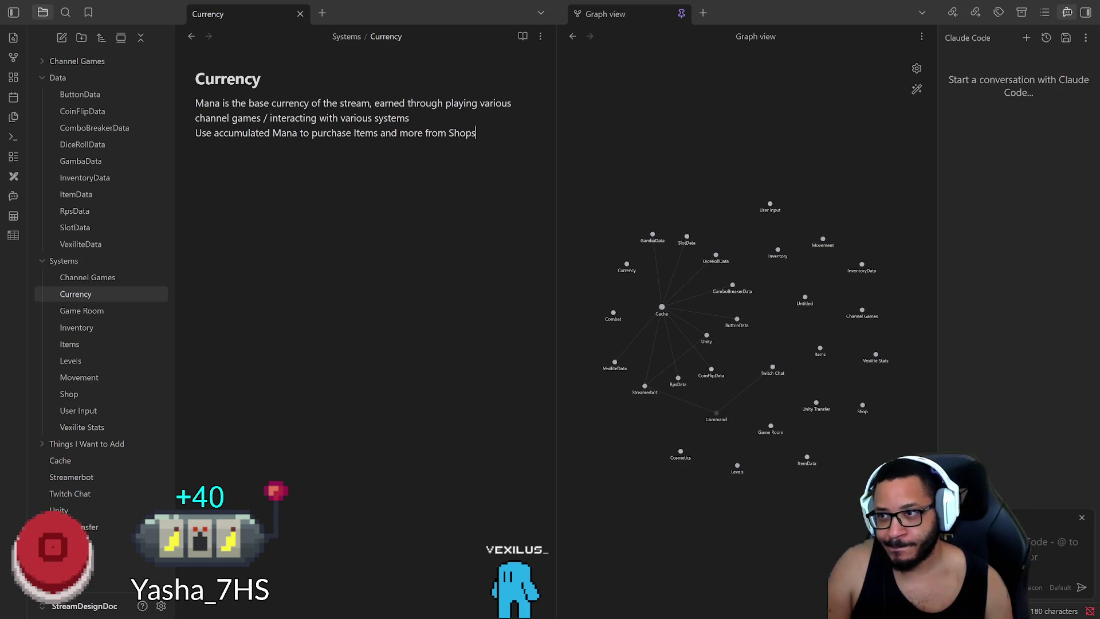
key(End)
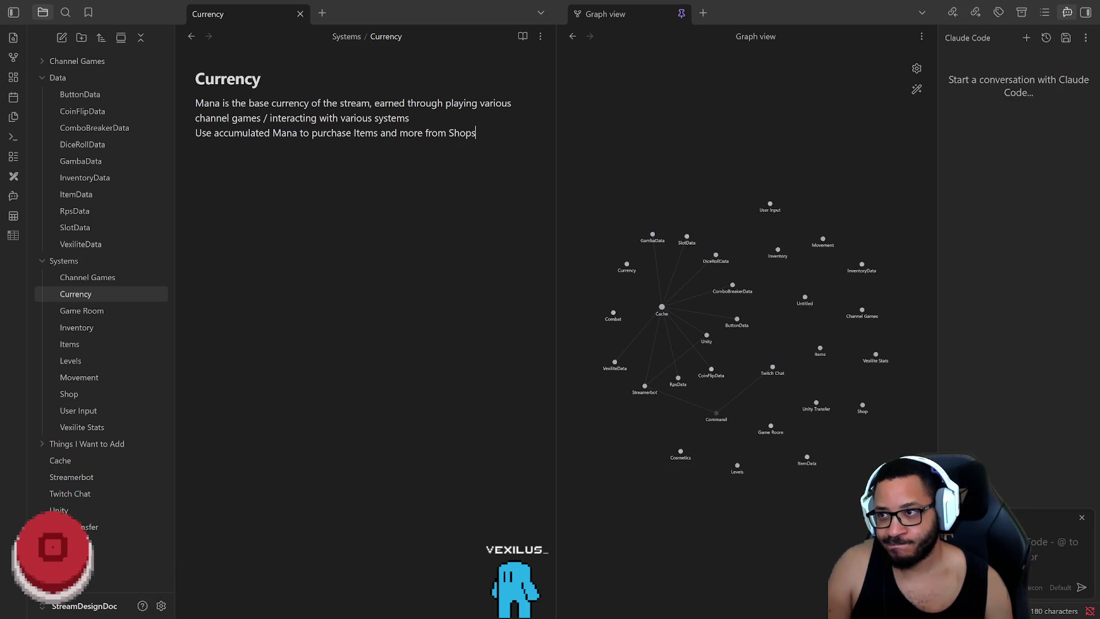
Put Mana on its own line with both description lines indented beneath it
drag(235, 103, 220, 103)
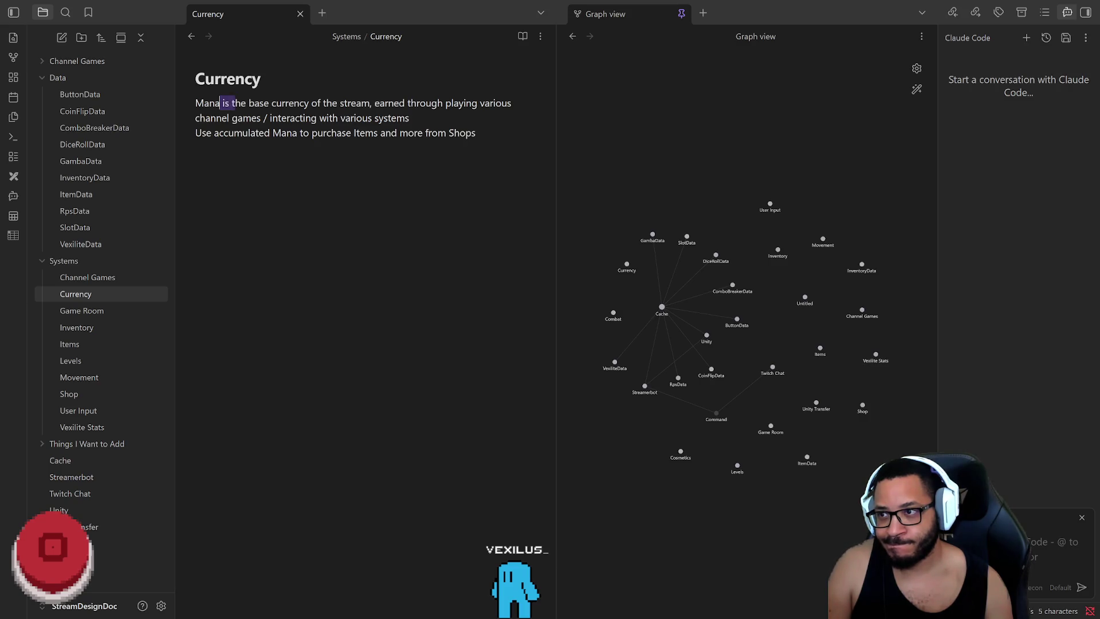
key(Return)
key(Tab)
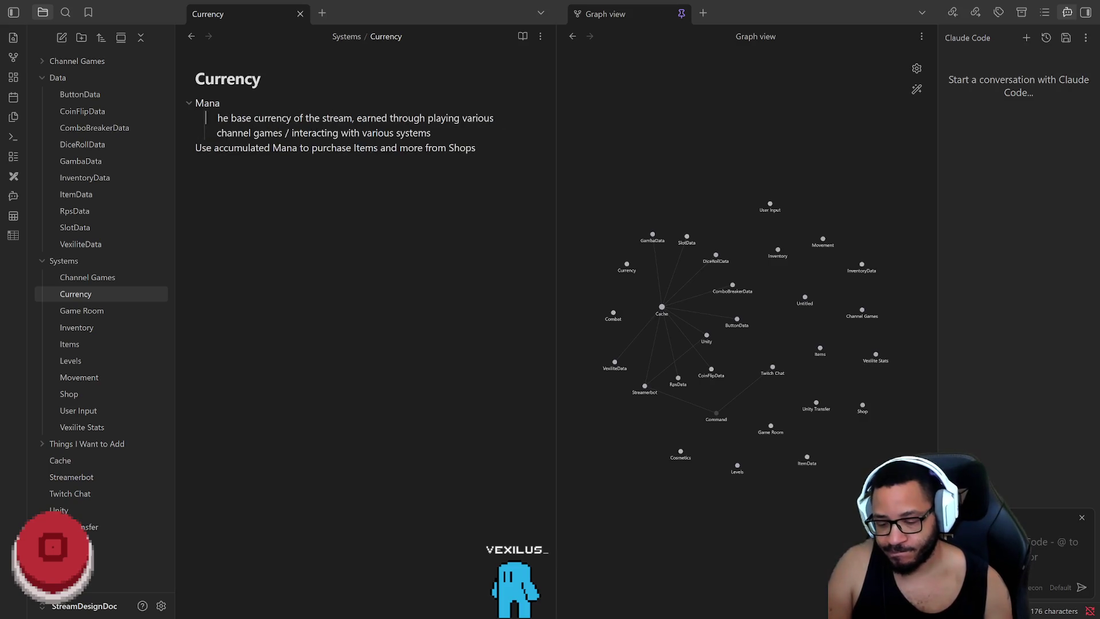
text(T)
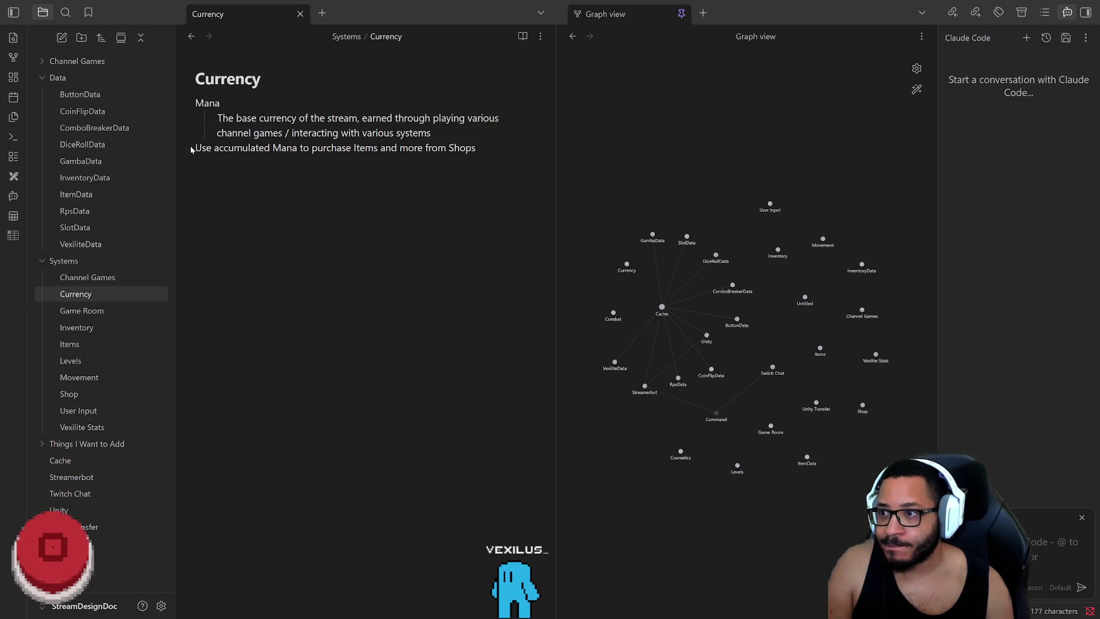
key(Tab)
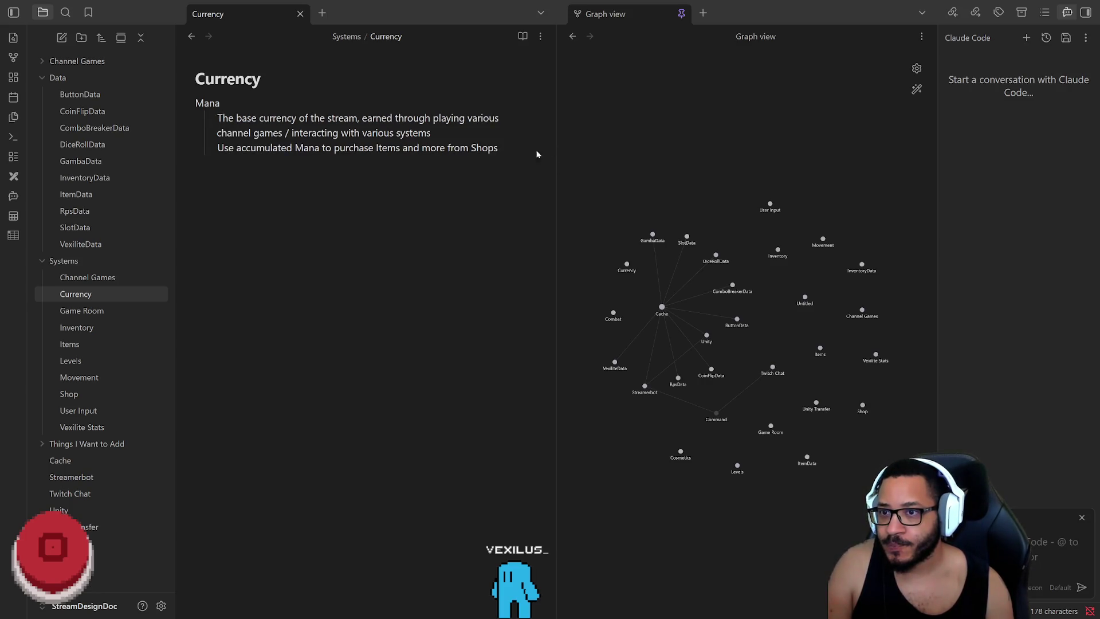
text(\)
key(Return)
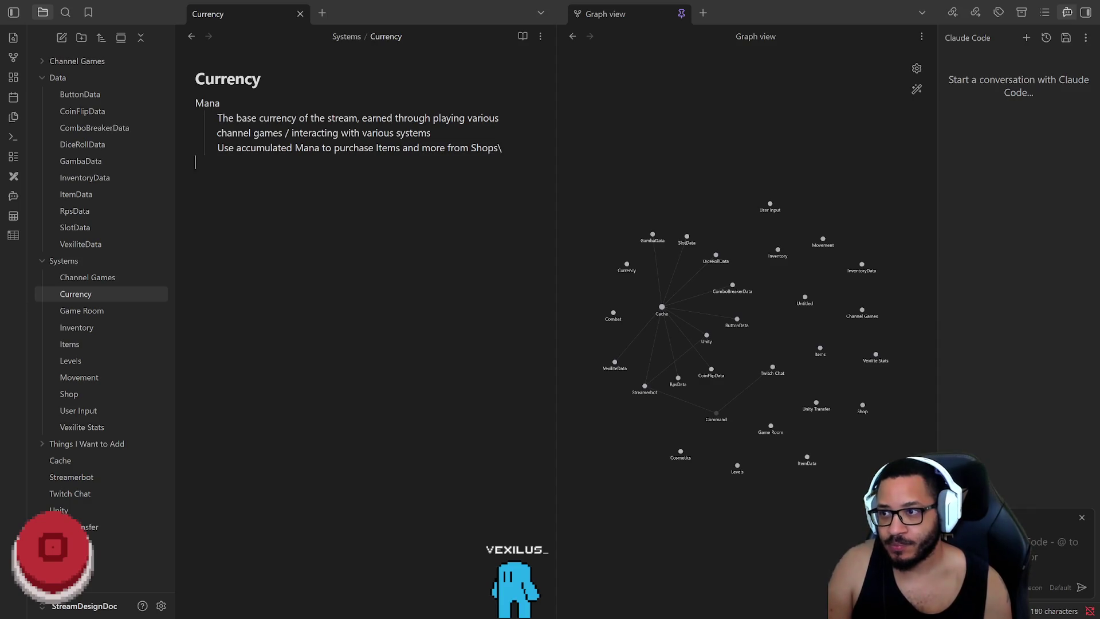
Add a Tokens entry below Mana with an indented line ready for its description
key(Return)
text(Toe)
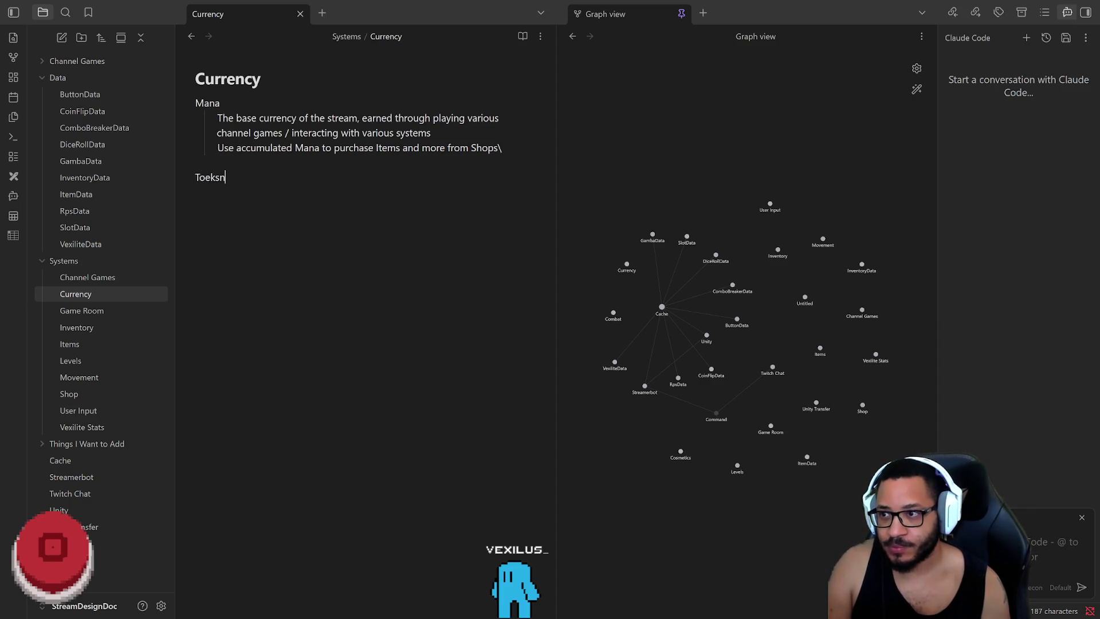
key(BackSpace)
text(kens)
key(Return)
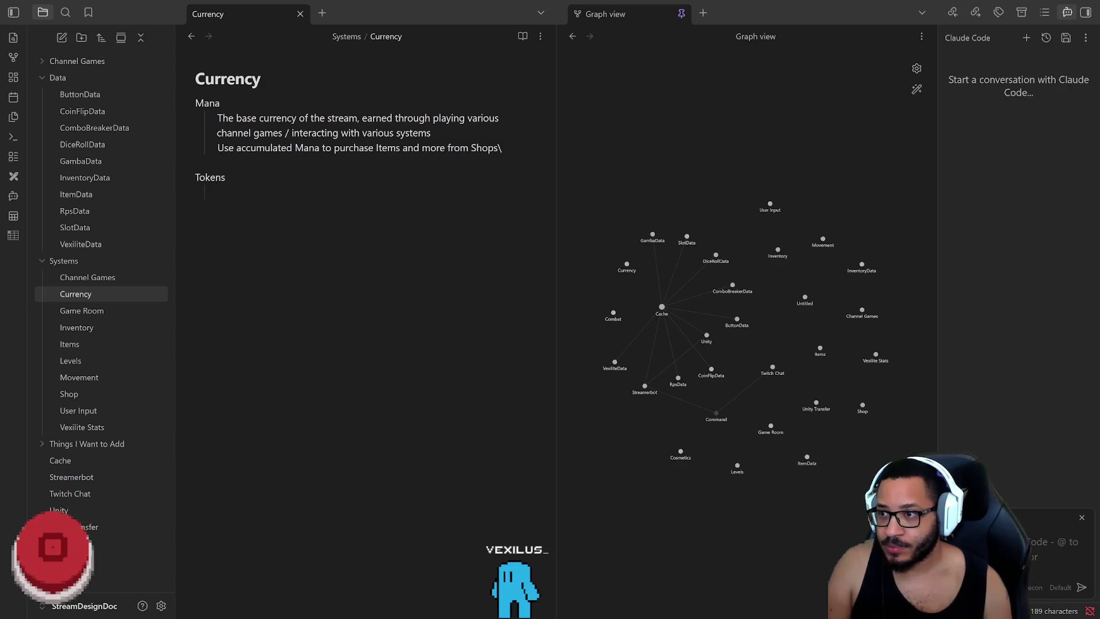
key(Tab)
text(sdafds)
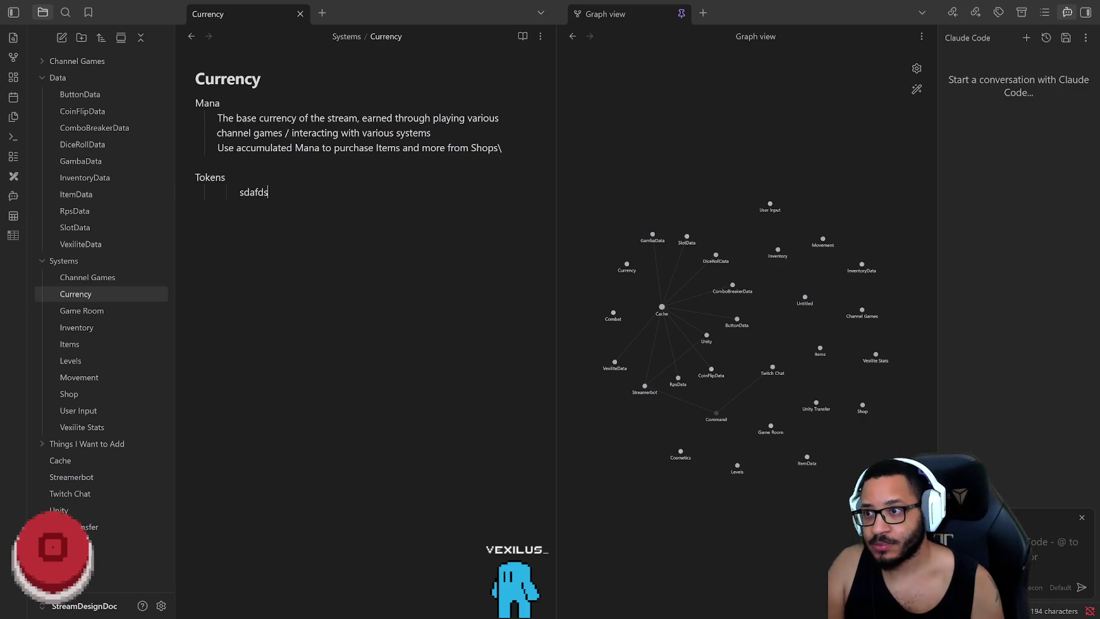
key(BackSpace)
key(BackSpace)
key(BackSpace)
key(BackSpace)
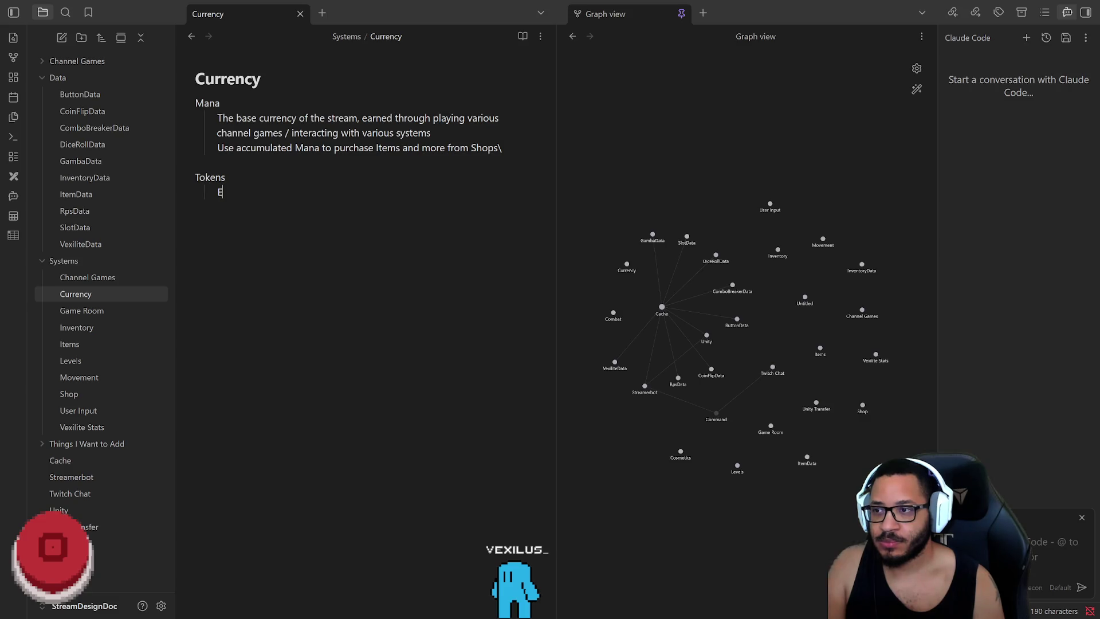
Describe Tokens: !gamble usage, 1000 starting Tokens, 50:1 Mana conversion per stream, !beg for more
key(Tab)
text(Used )
text(w)
key(BackSpace)
key(BackSpace)
text(pecifically with )
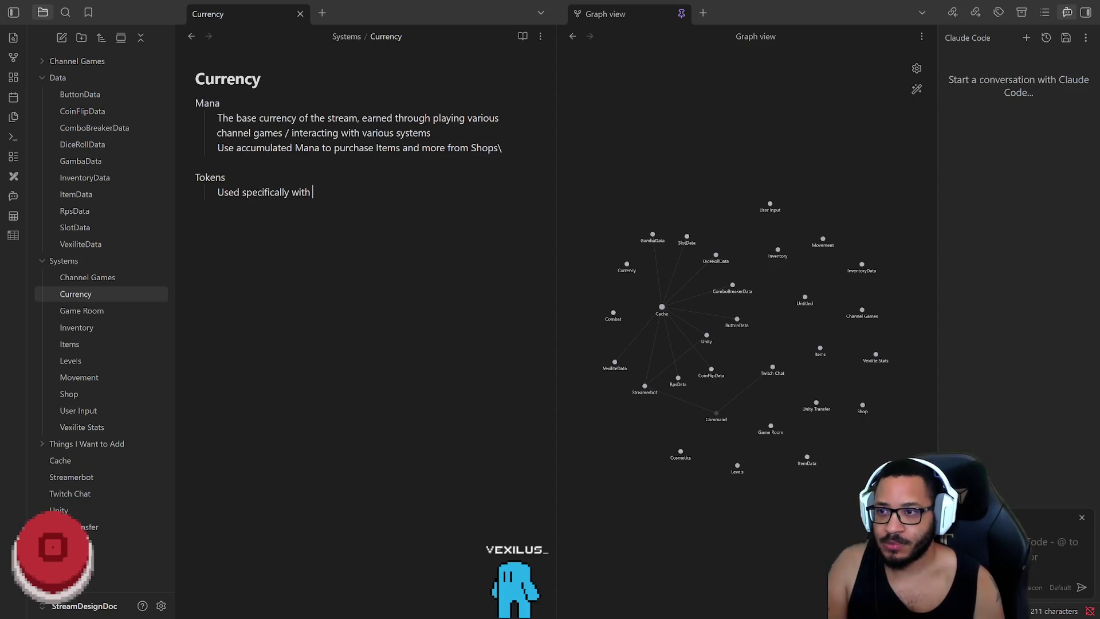
text(!Gamble)
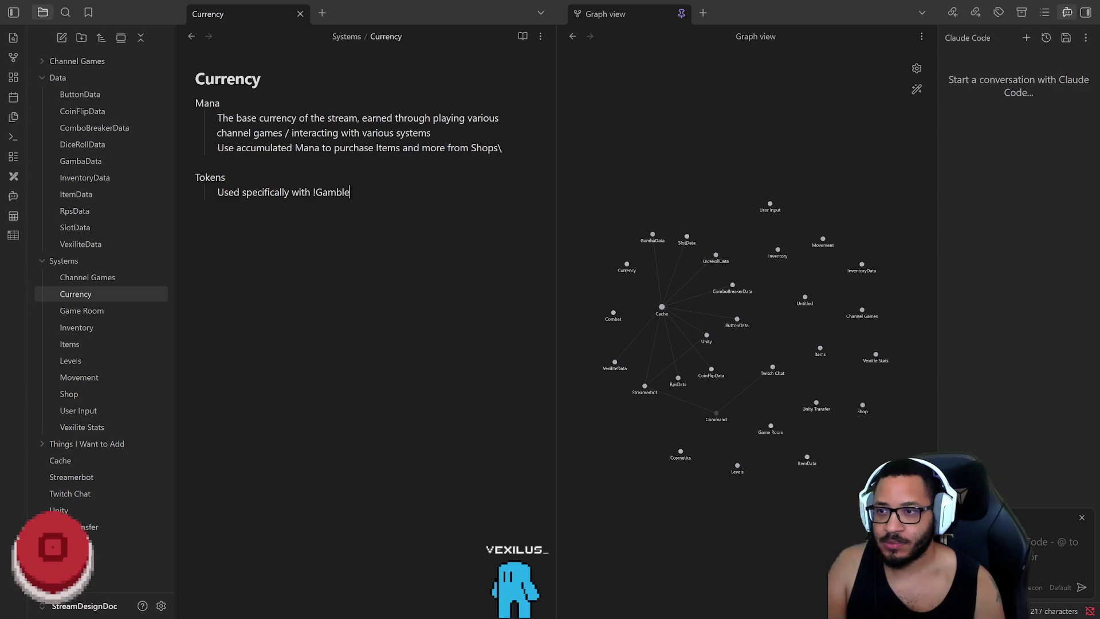
key(BackSpace)
key(BackSpace)
key(BackSpace)
key(BackSpace)
key(BackSpace)
key(BackSpace)
text(gamble command,)
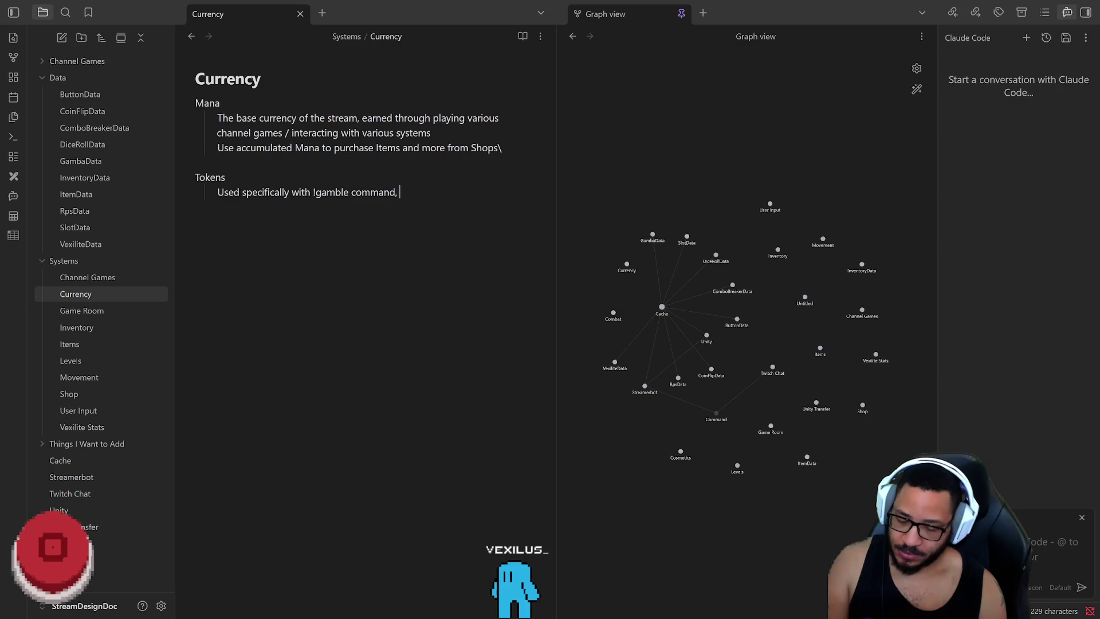
text(every viewer starts with 1000 )
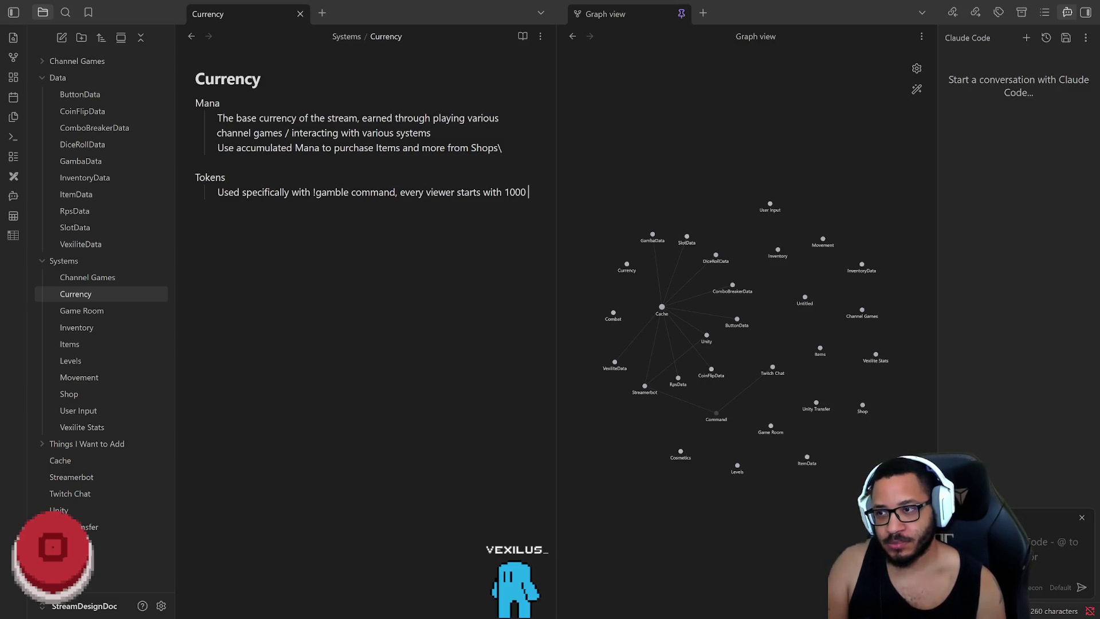
text( kens)
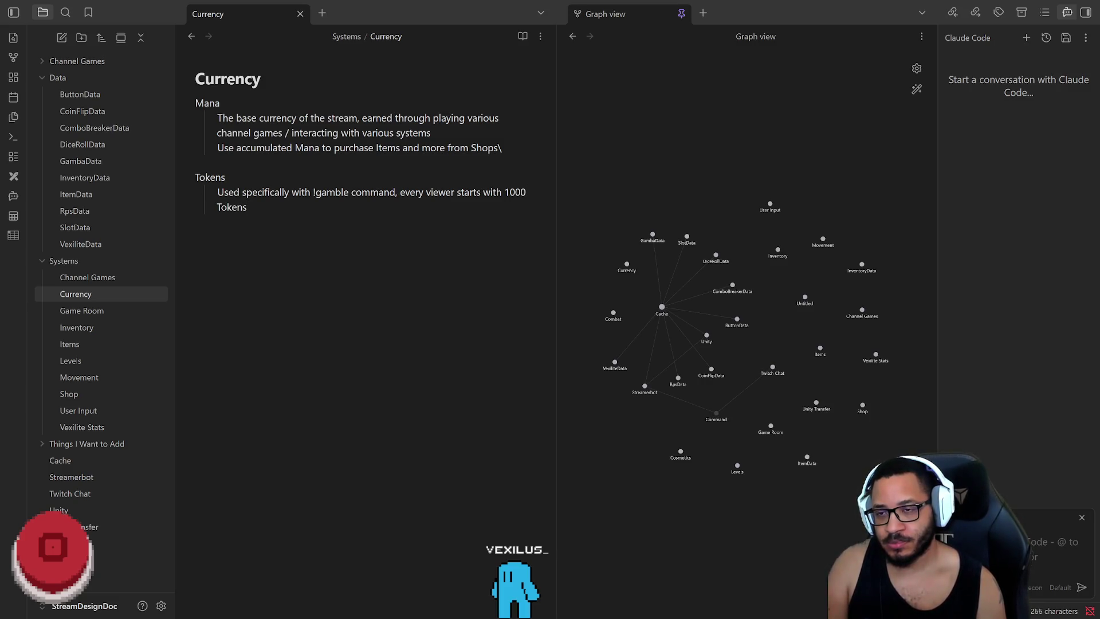
key(BackSpace)
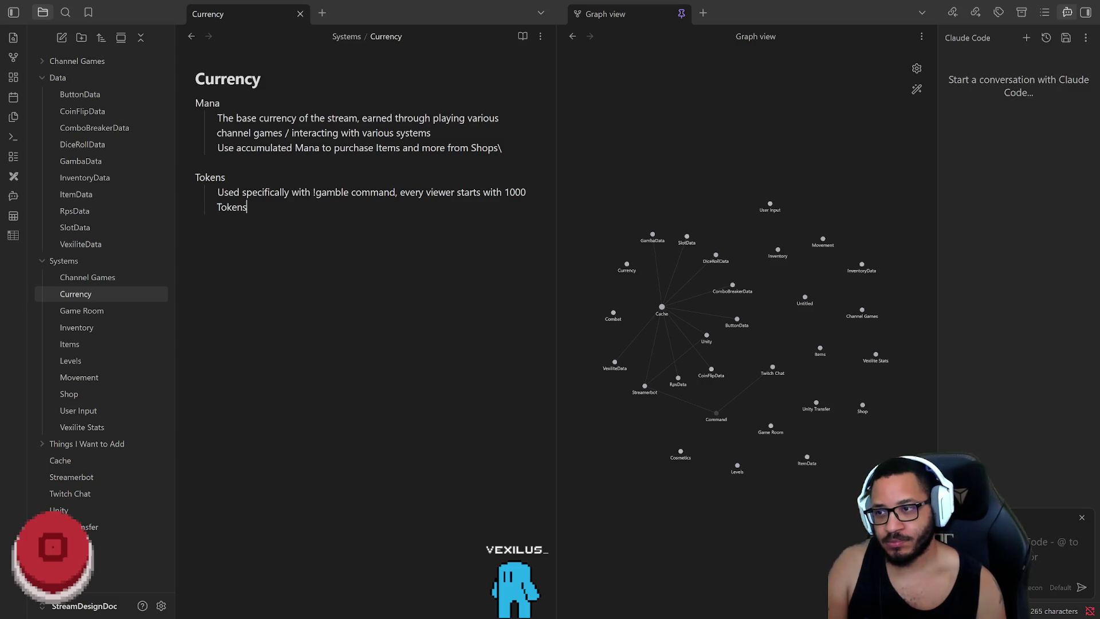
text(. Tokens are converted into Mana )
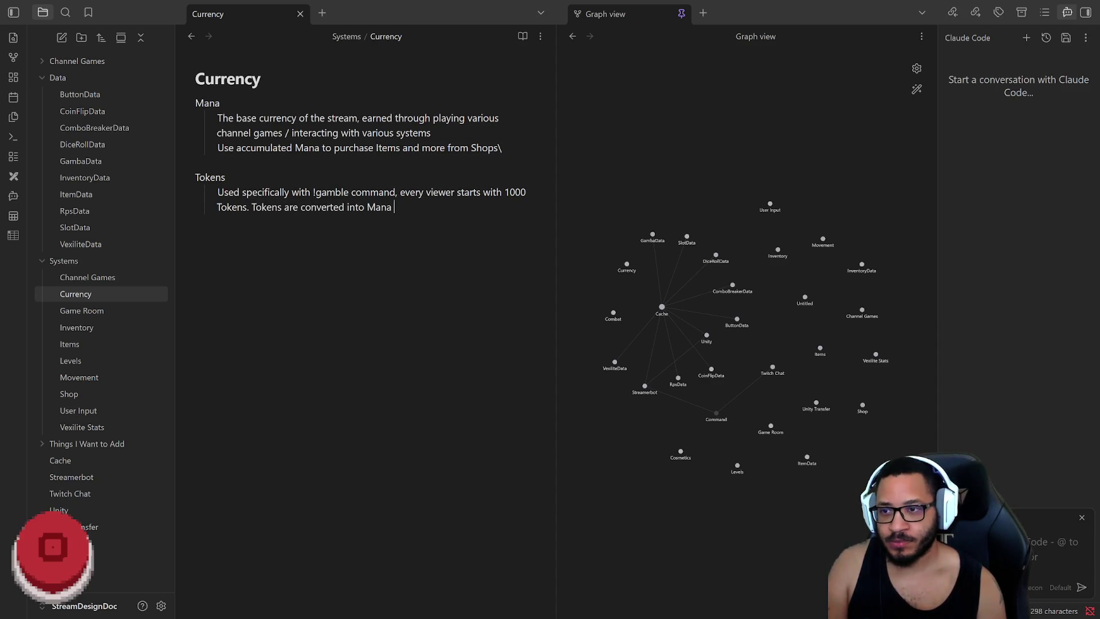
text(at the end of each stream at)
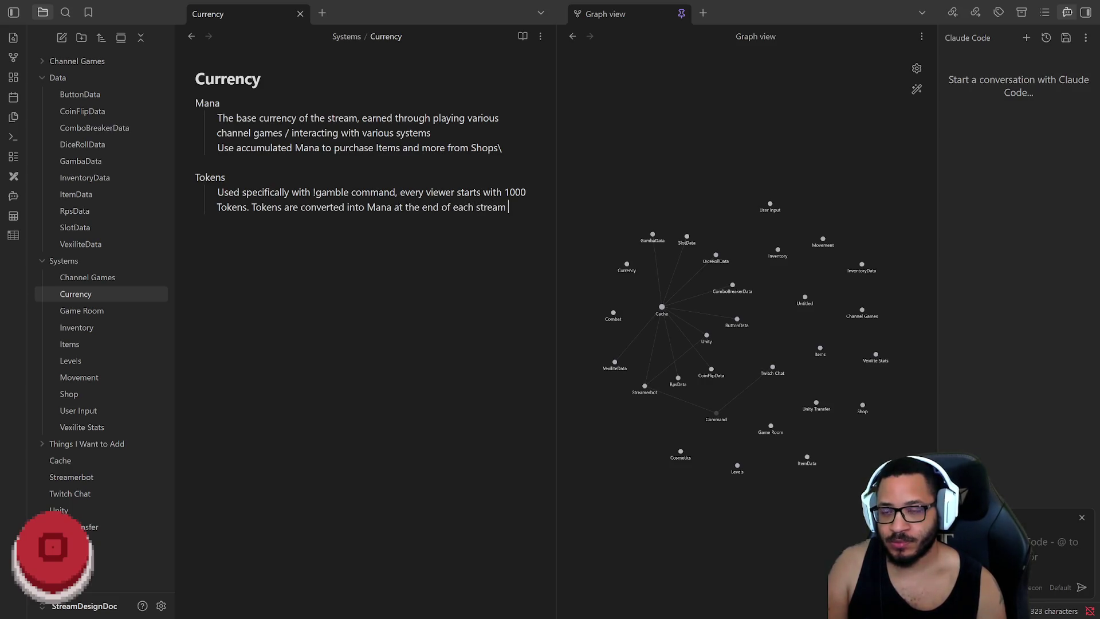
text( a 50:1 ratio)
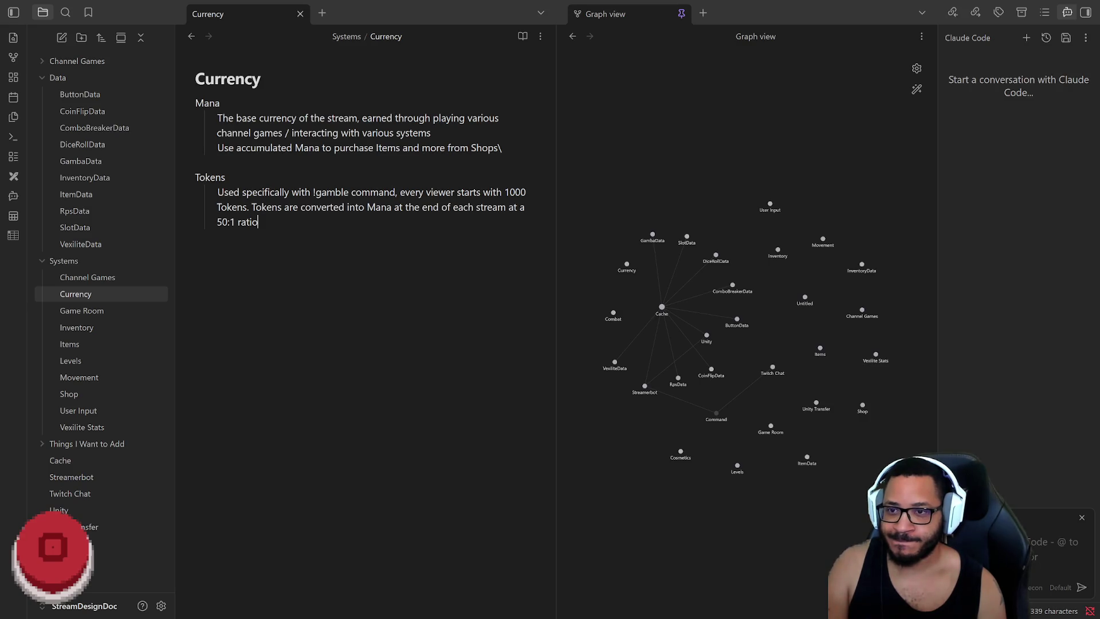
key(BackSpace)
text(If)
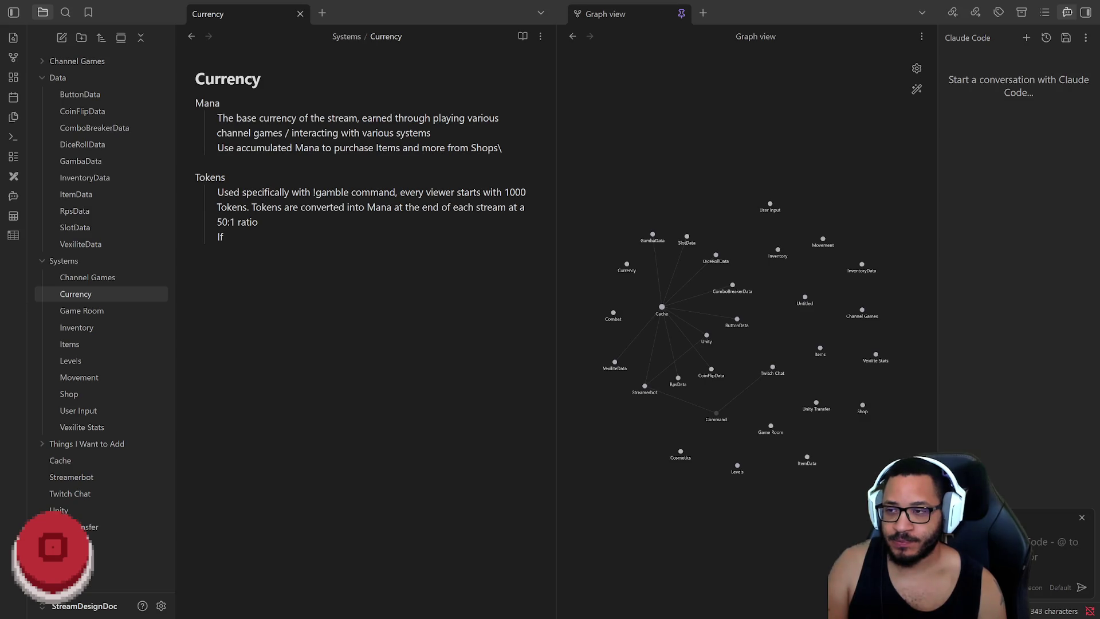
text(someone runs out of Tokens they can !beg the bot for more)
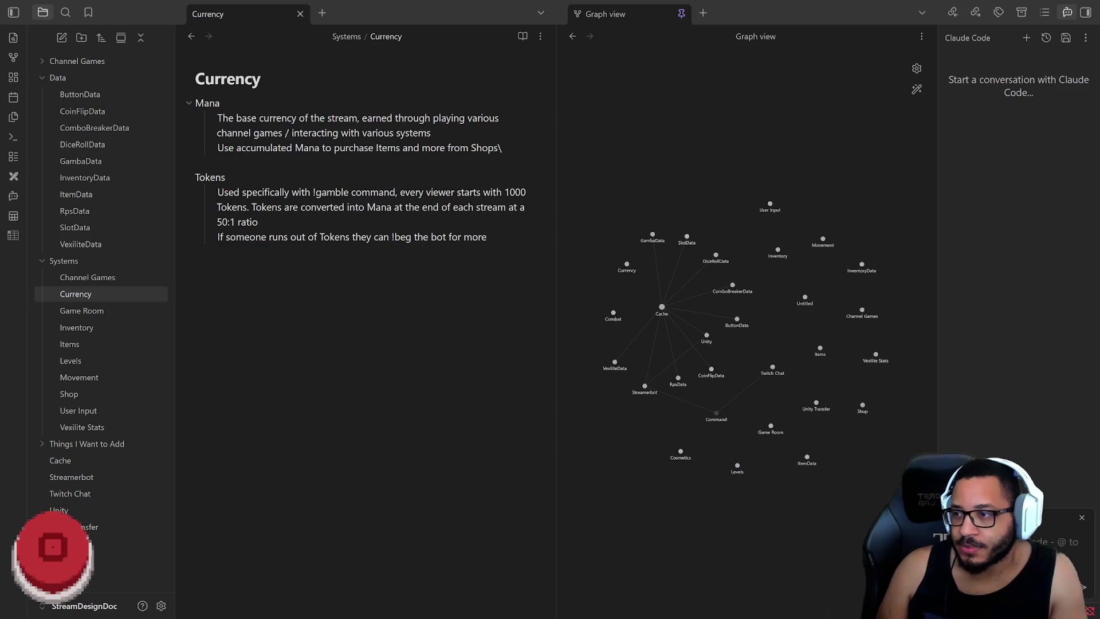
Leave the Currency title and bring up the Data folder's options
drag(266, 81, 185, 78)
click(185, 77)
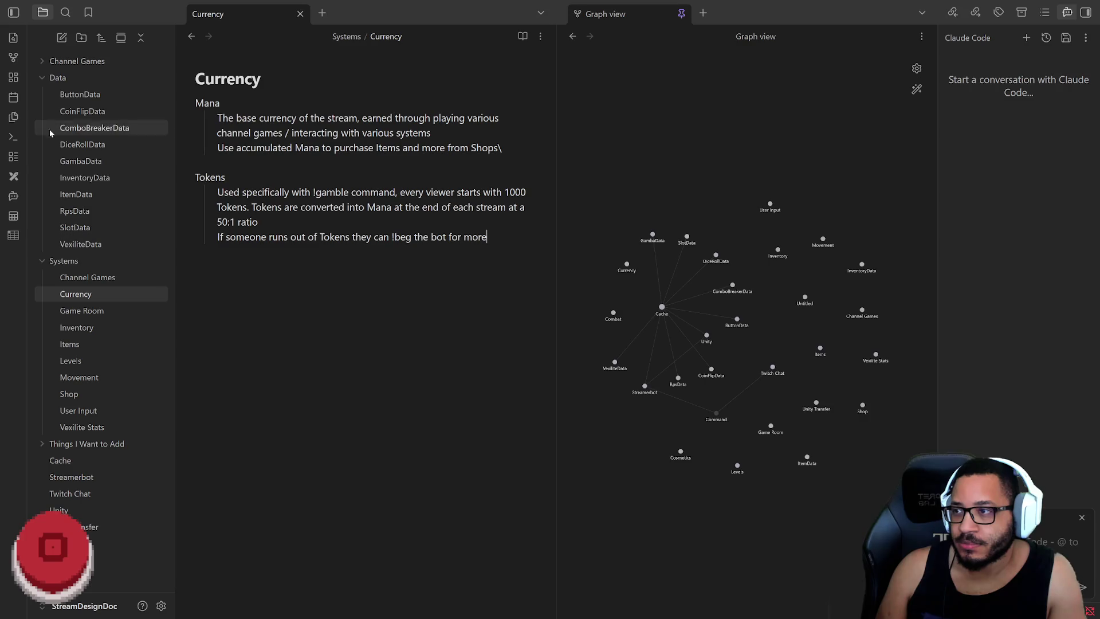
right_click(58, 77)
Create a Currency note inside Data and list Mana as its first bullet
click(90, 94)
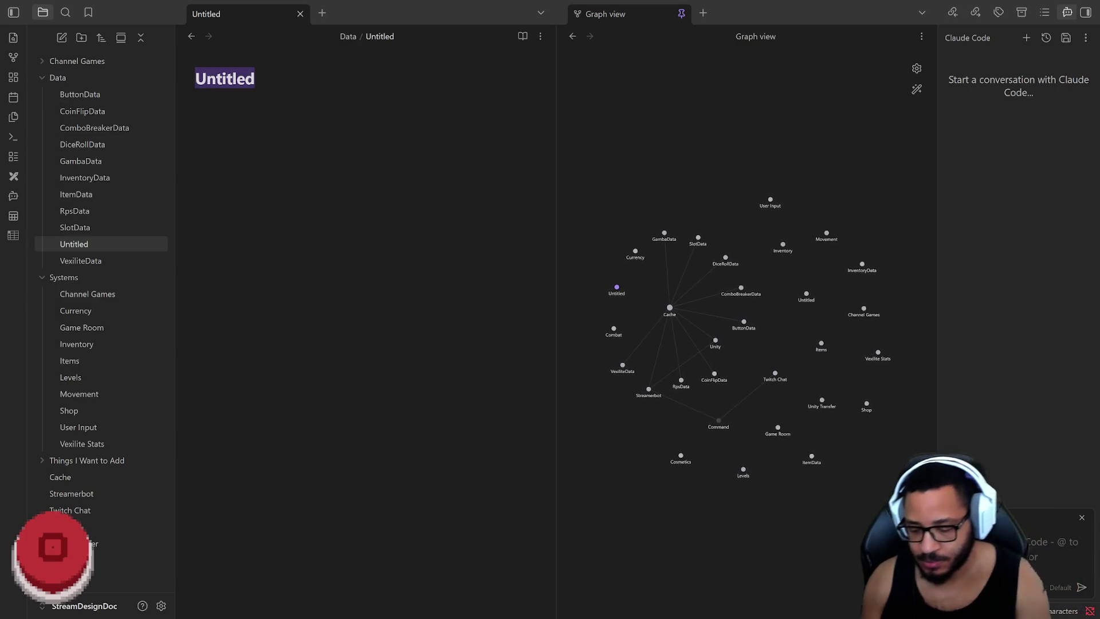
text(Currency)
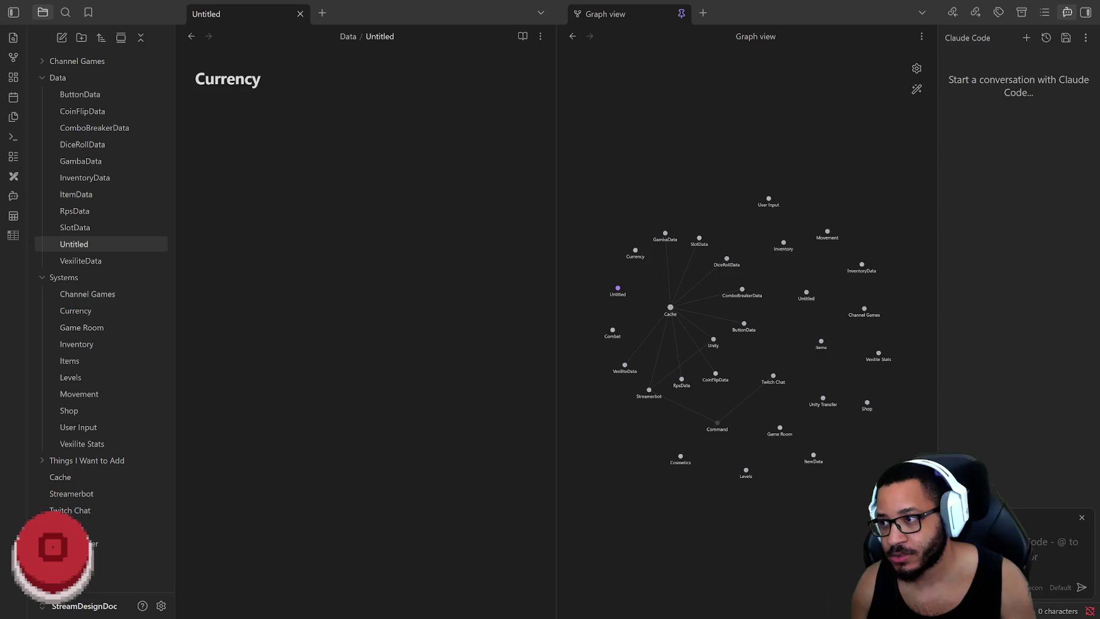
key(Return)
text(-)
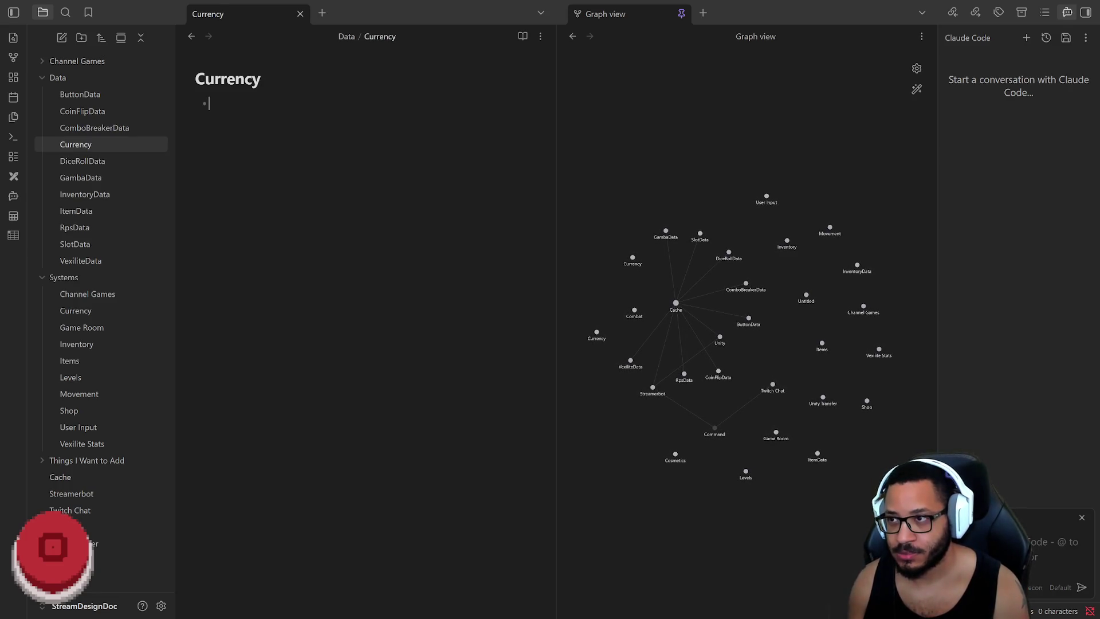
text(Manu)
key(BackSpace)
key(BackSpace)
key(BackSpace)
key(BackSpace)
text(Mana)
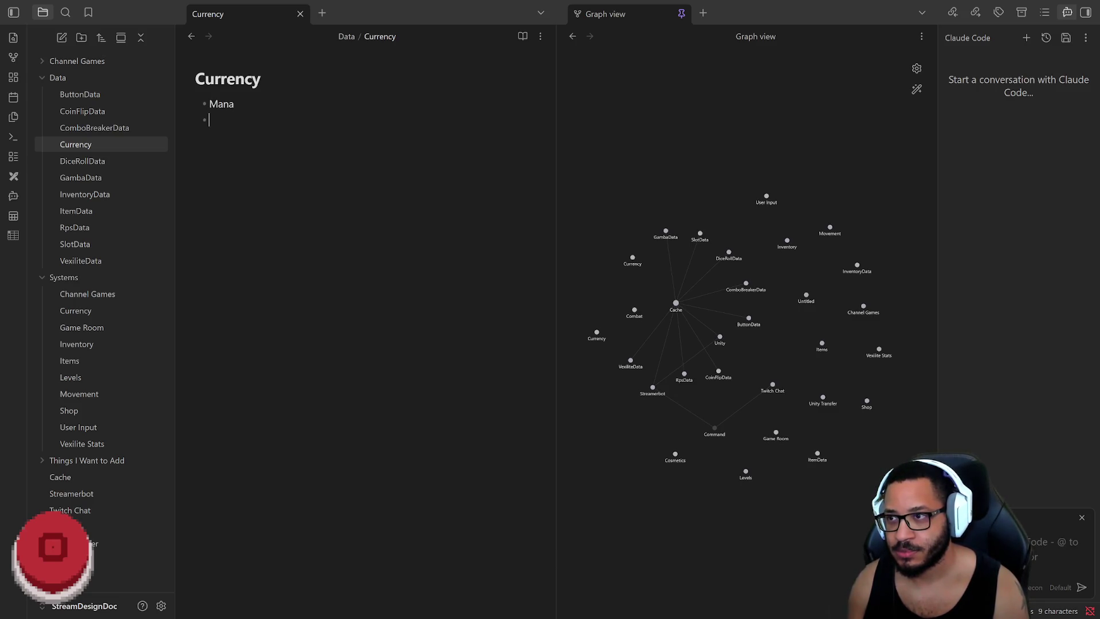
text( Tokens)
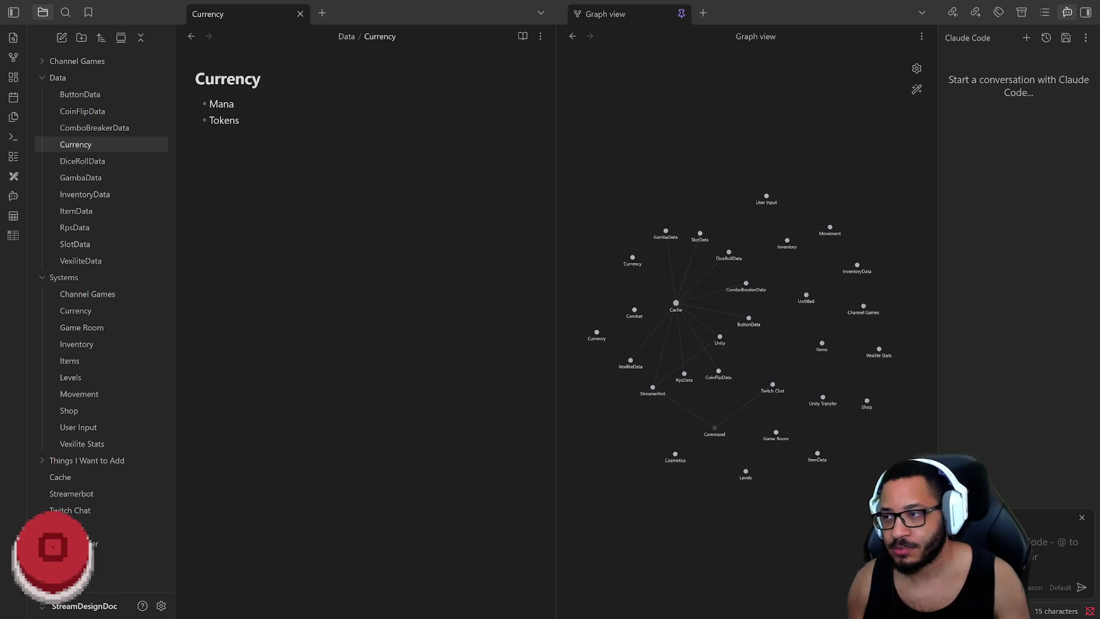
Replace VexiliteData's last entry Mana with Currency and start a new bullet
click(135, 260)
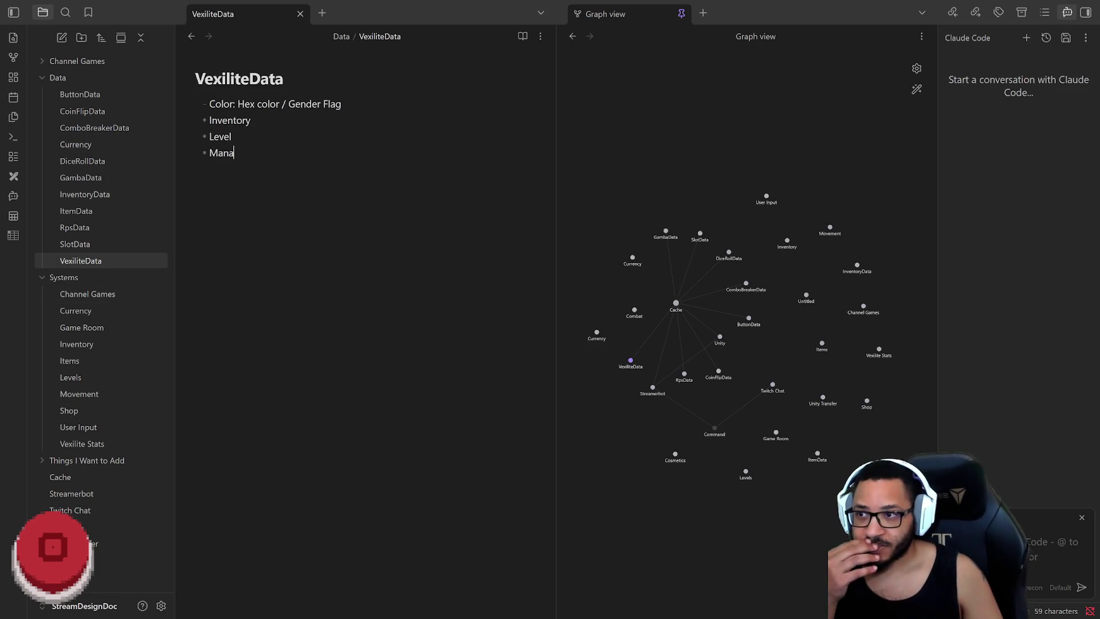
key(ctrl+End)
key(BackSpace)
key(BackSpace)
key(BackSpace)
key(BackSpace)
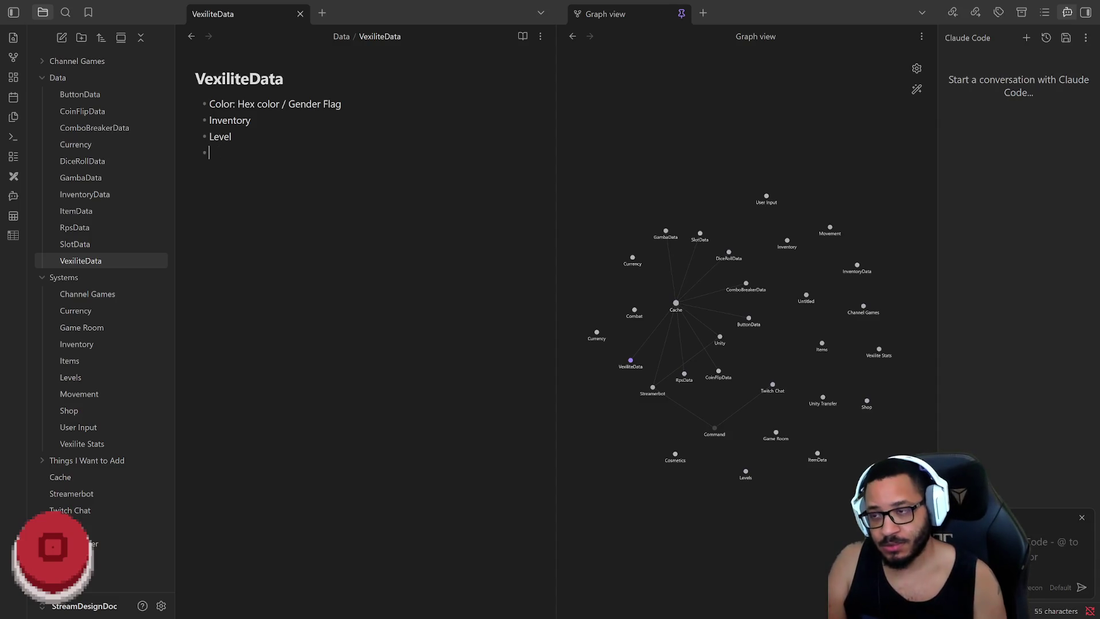
text(Currency)
key(Return)
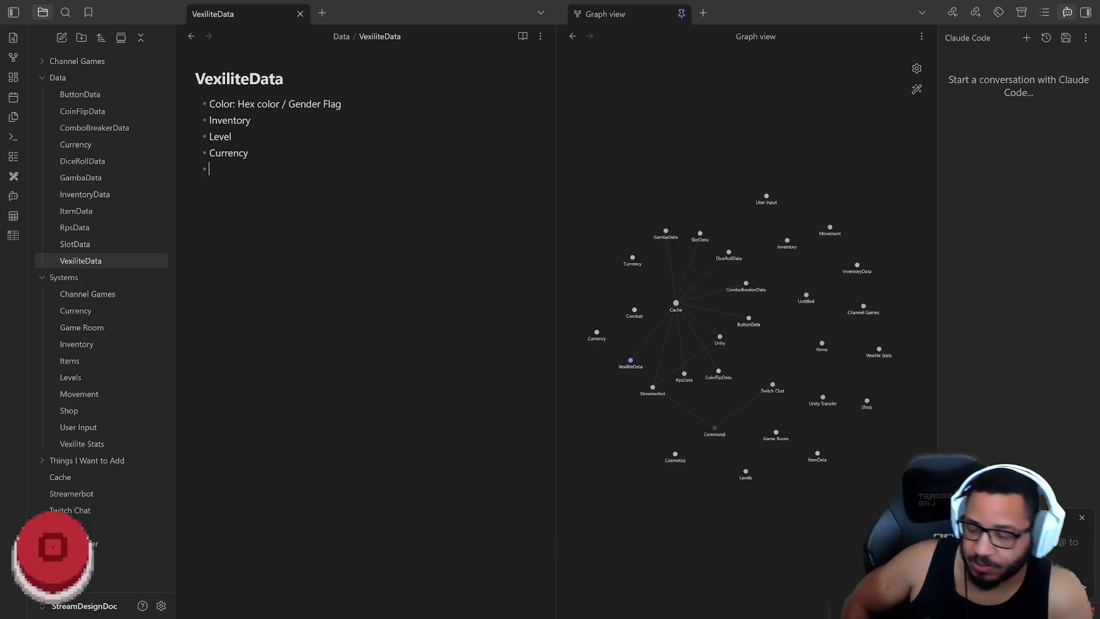
Delete the empty trailing bullet, then drag Vexilite Stats toward the Things I Want to Add folder
key(BackSpace)
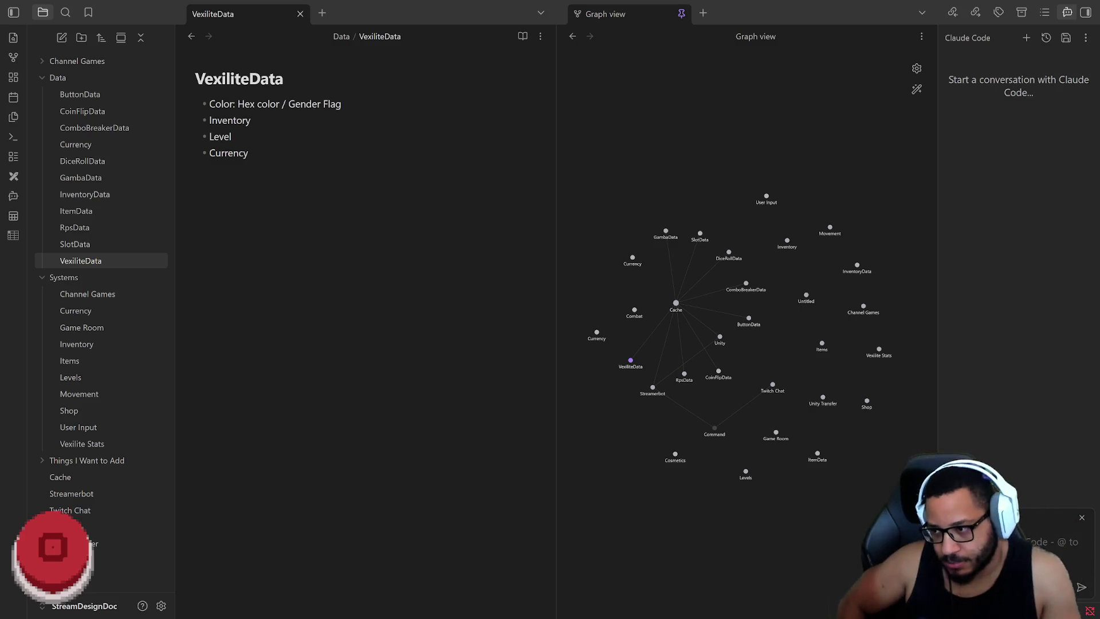
drag(82, 444, 86, 461)
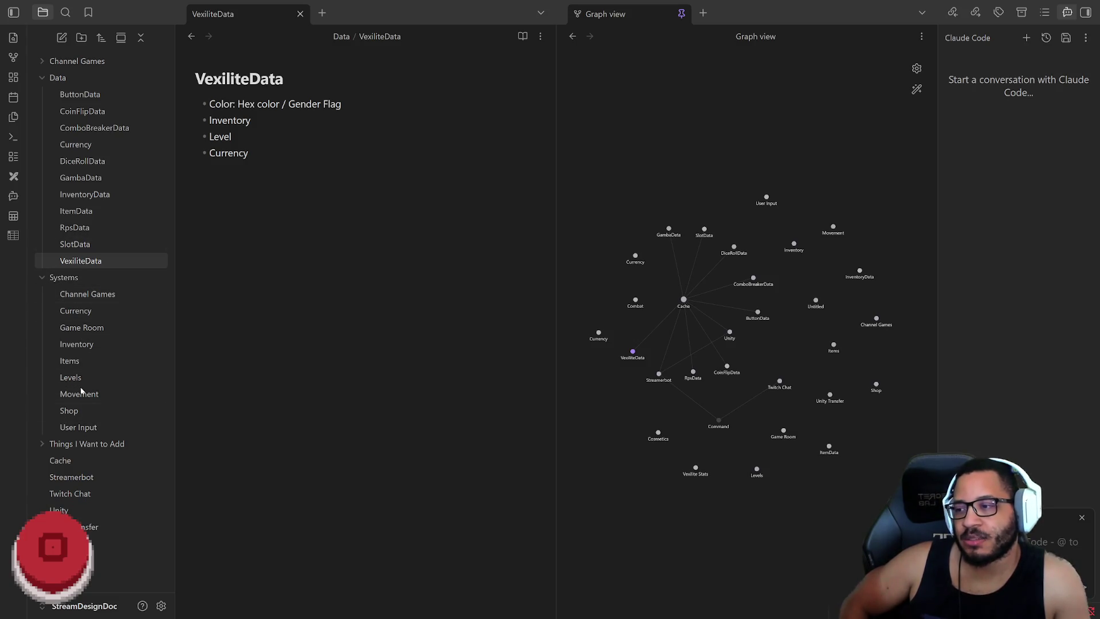
Review the four VexiliteData bullets and switch to the blank InventoryData note
drag(250, 152, 209, 103)
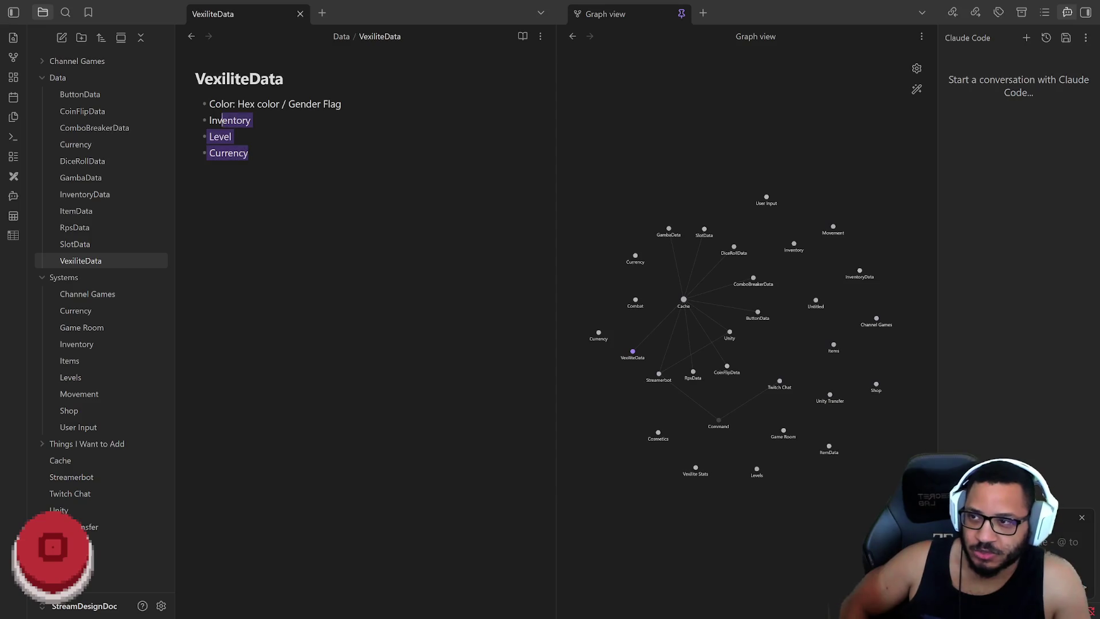
key(Right)
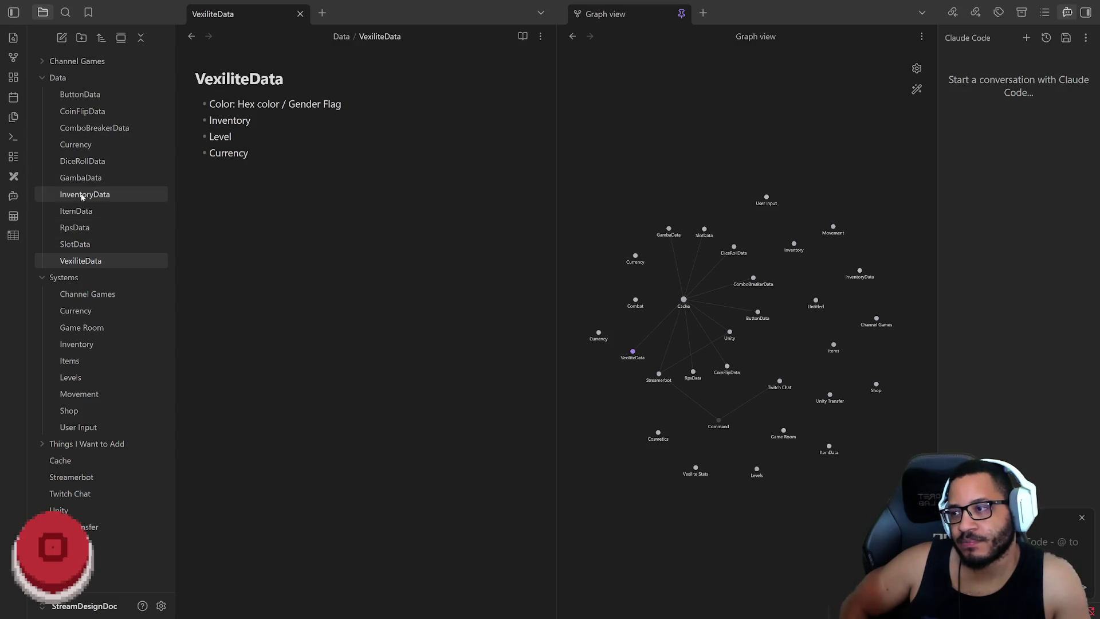
click(103, 196)
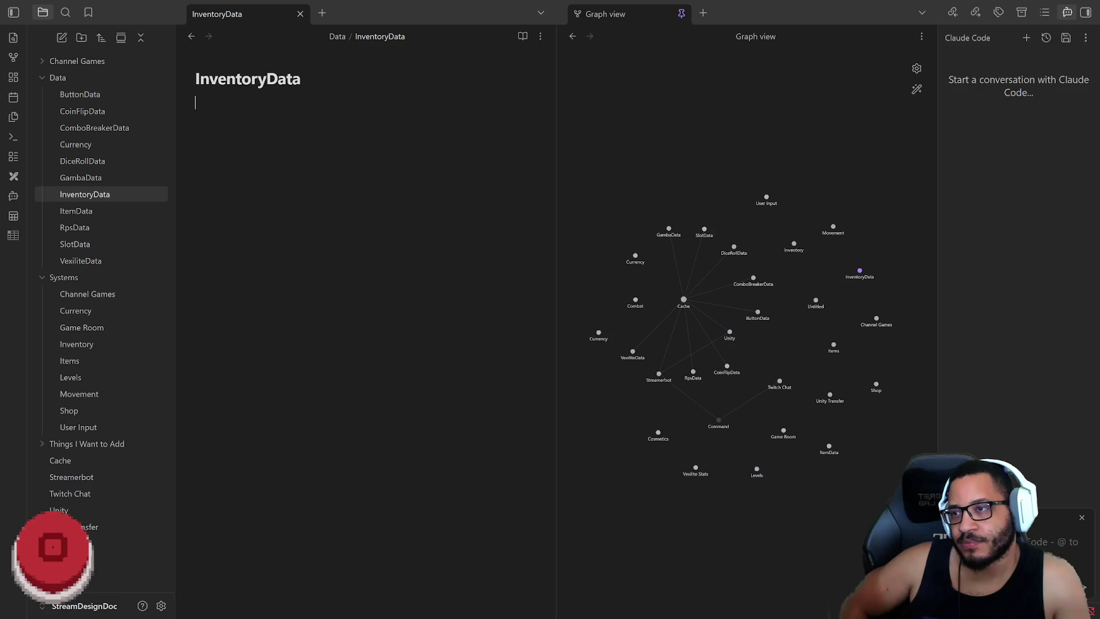
text(-)
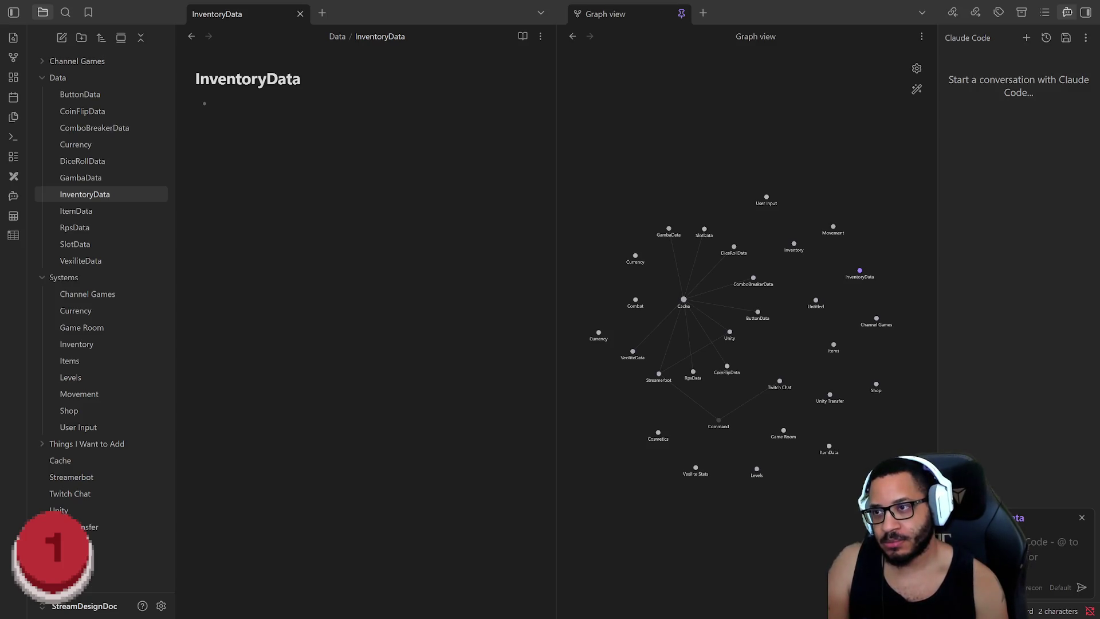
text(List <ItemData>)
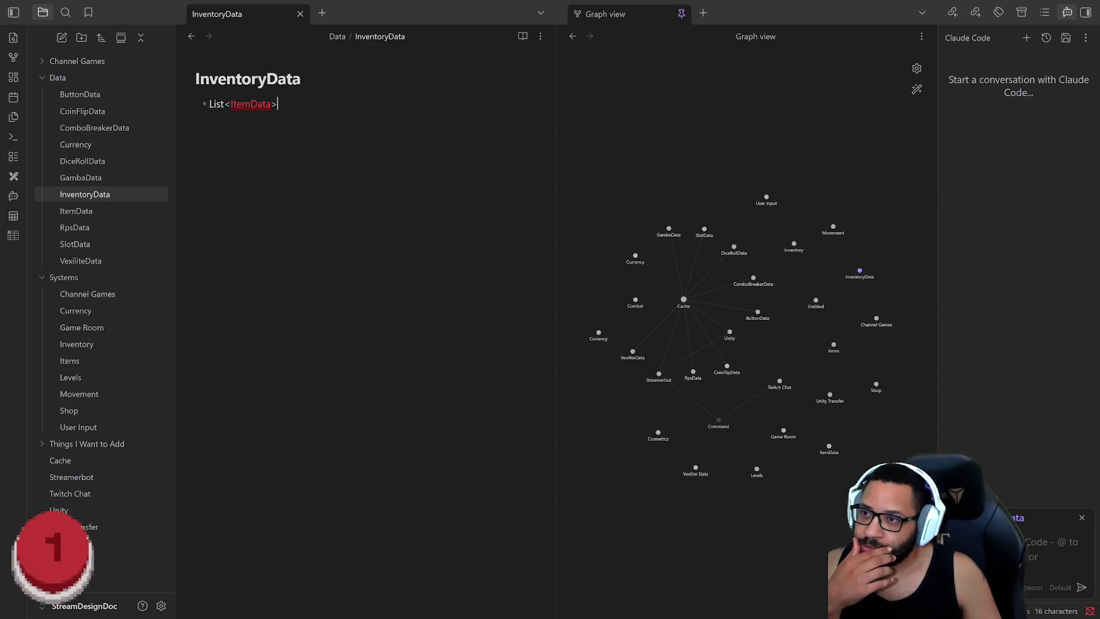
Try the 'Item Data' spelling suggestion, then undo it to keep ItemData as written
right_click(256, 104)
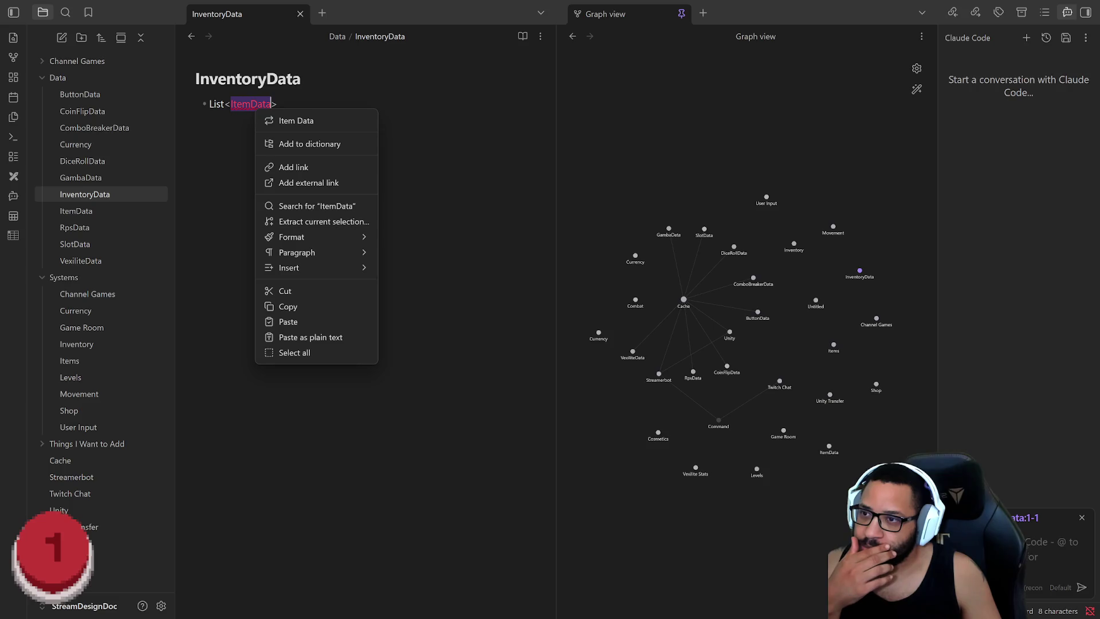
click(296, 120)
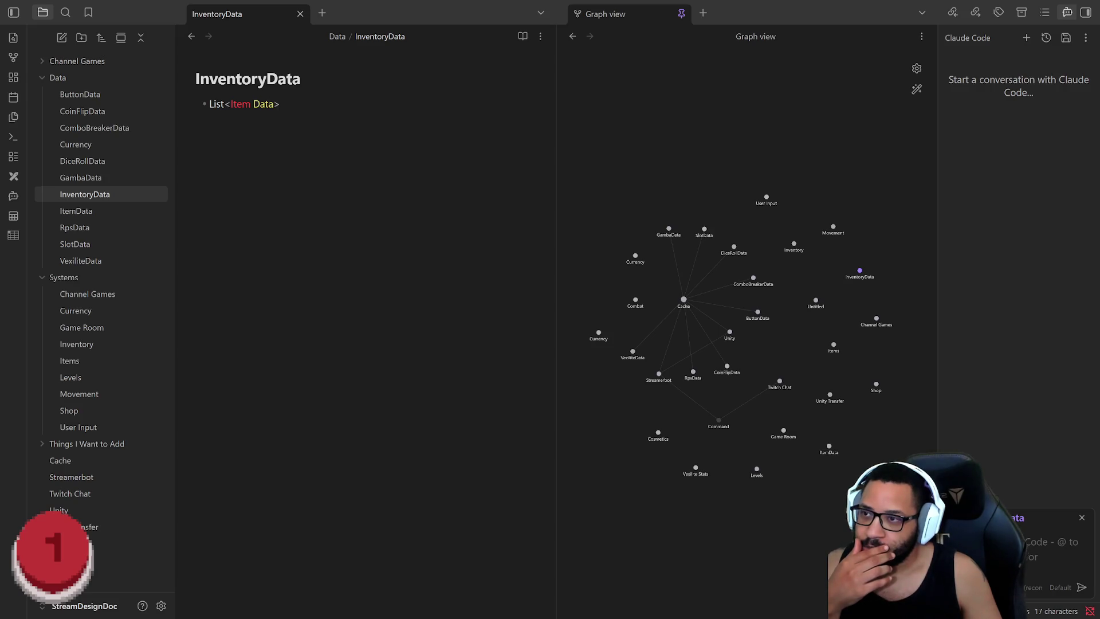
key(Left)
key(Left)
key(Left)
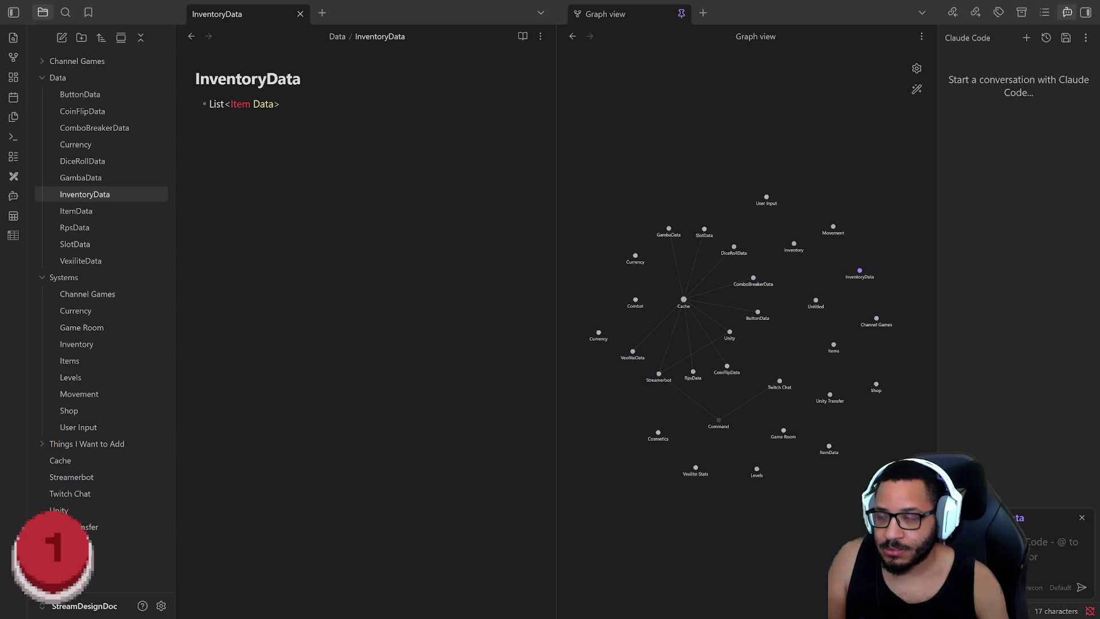
key(ctrl+z)
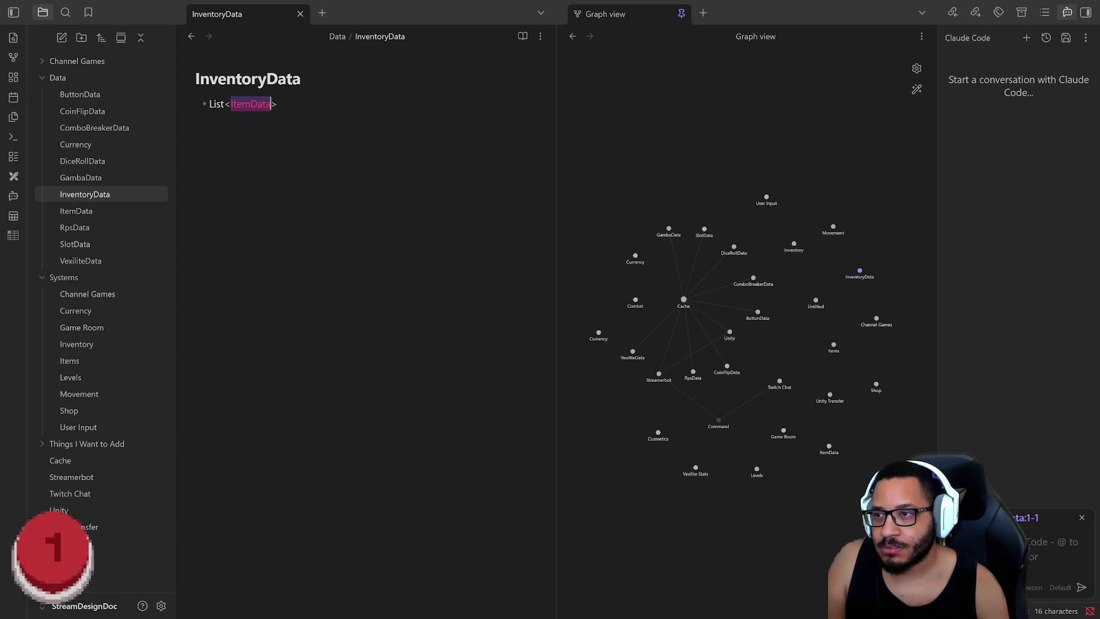
right_click(260, 105)
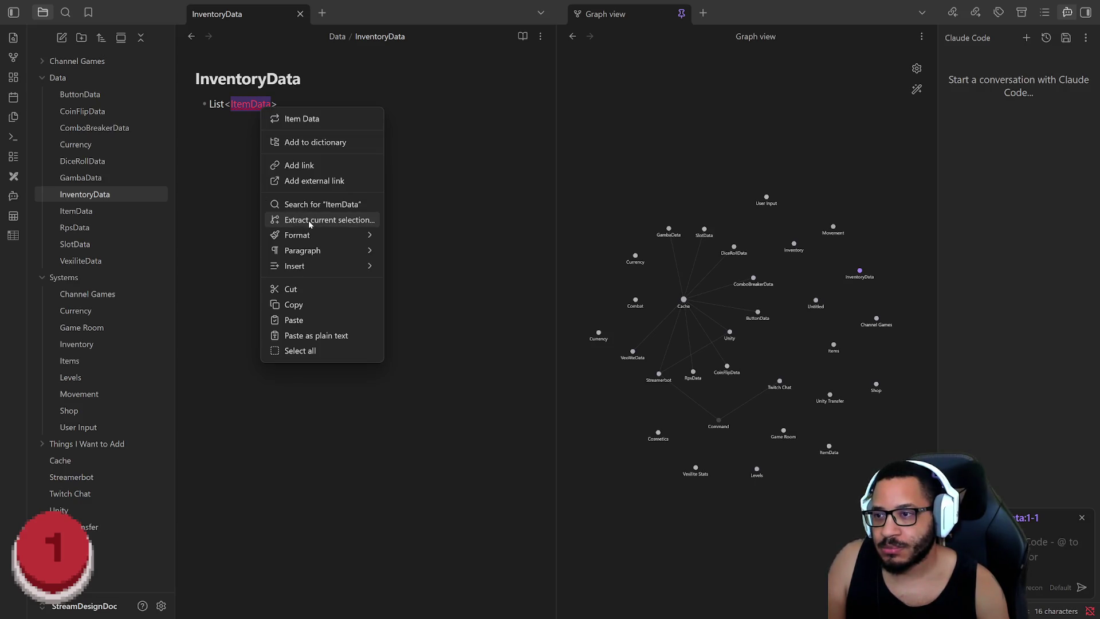
click(315, 142)
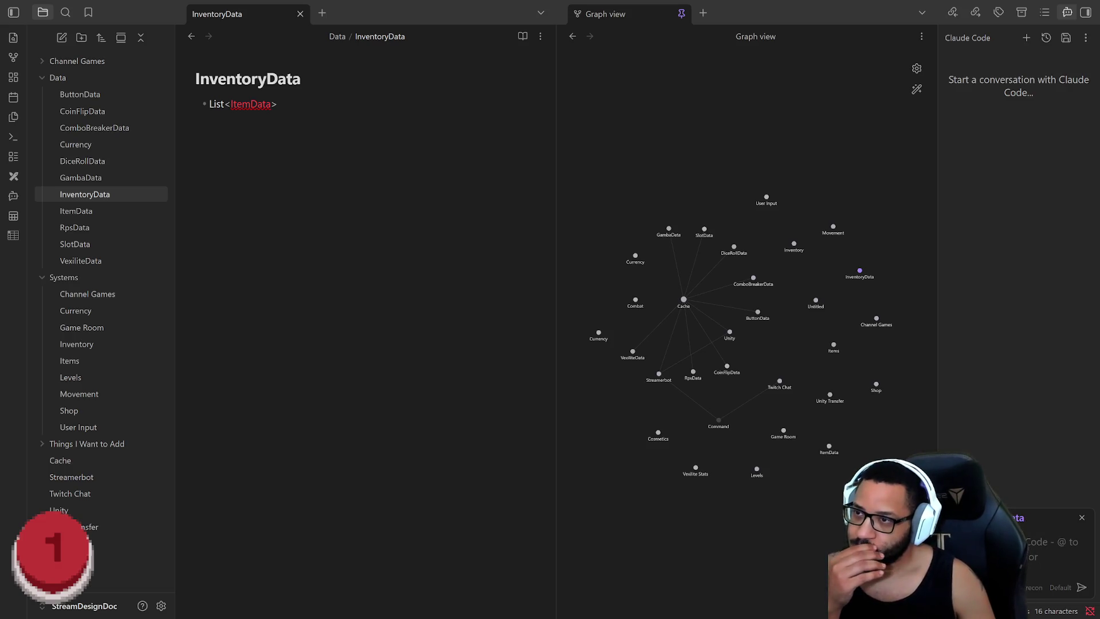
Strip the angle brackets so the entry reads 'List of ItemData', then move to the ItemData note
key(BackSpace)
key(ctrl+Left)
key(BackSpace)
text(of)
key(End)
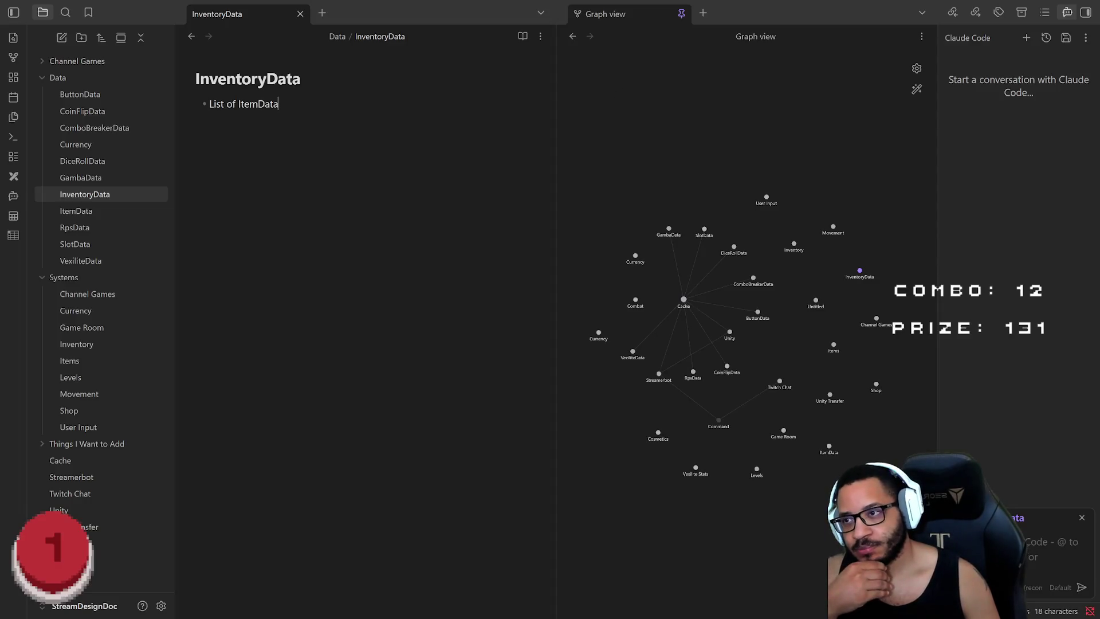
click(87, 211)
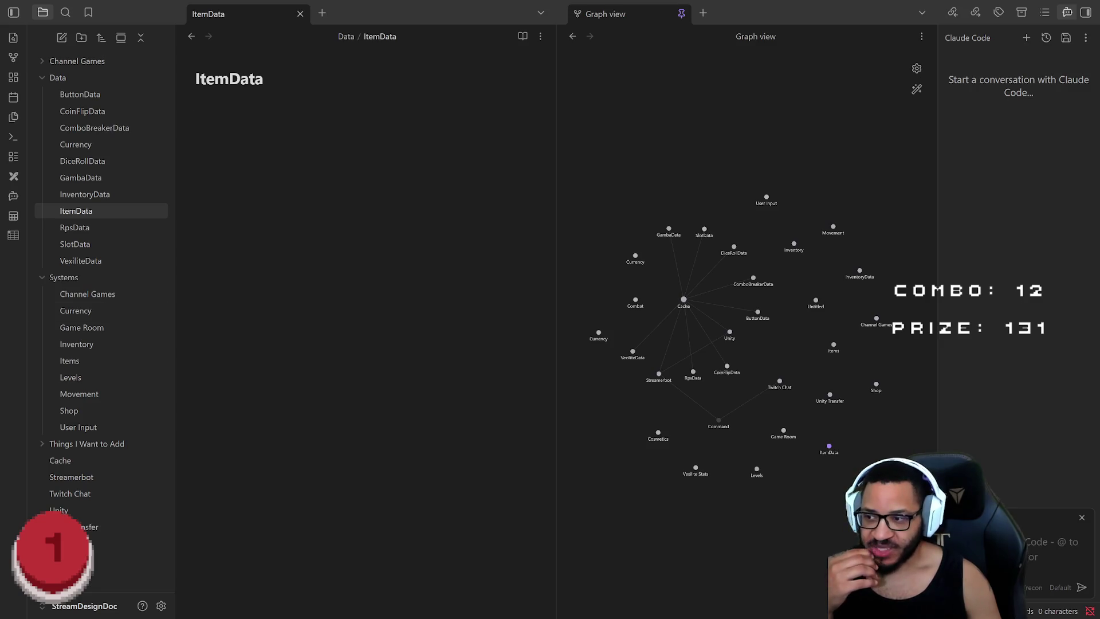
Peek at the Items note, return to ItemData and enter the ItemType bullet
click(105, 360)
click(101, 213)
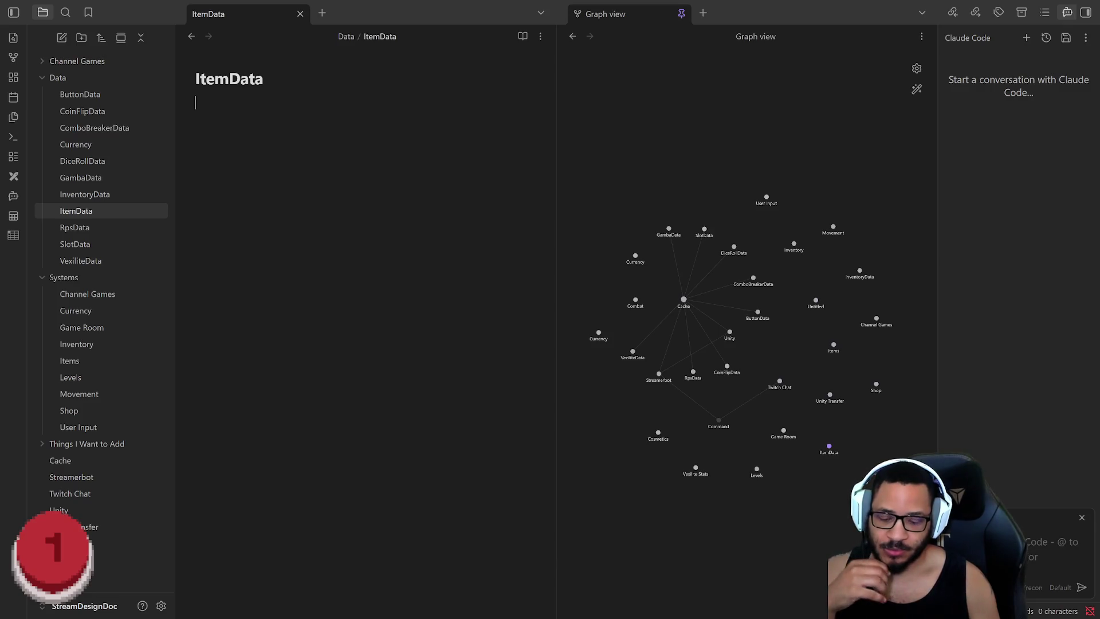
text(- )
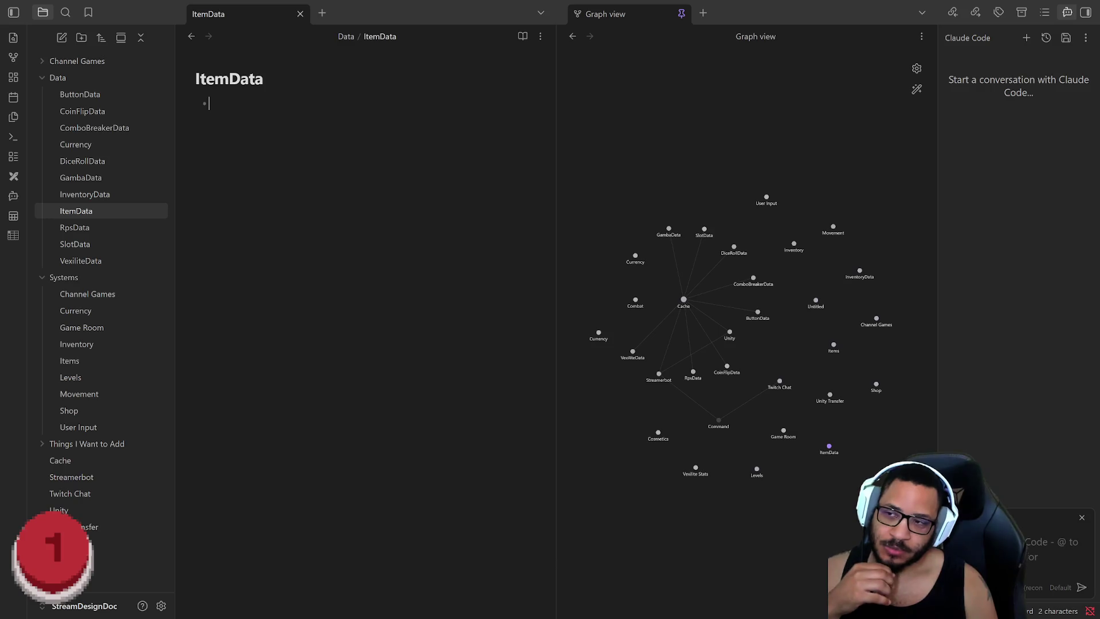
text(ItemType)
key(Return)
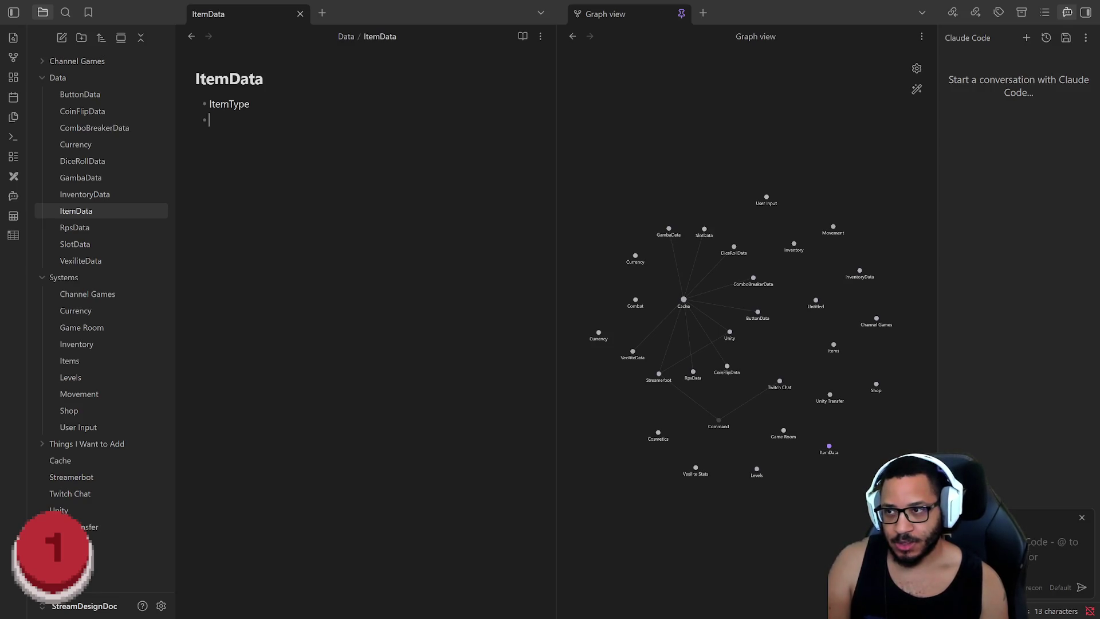
text(ItemId)
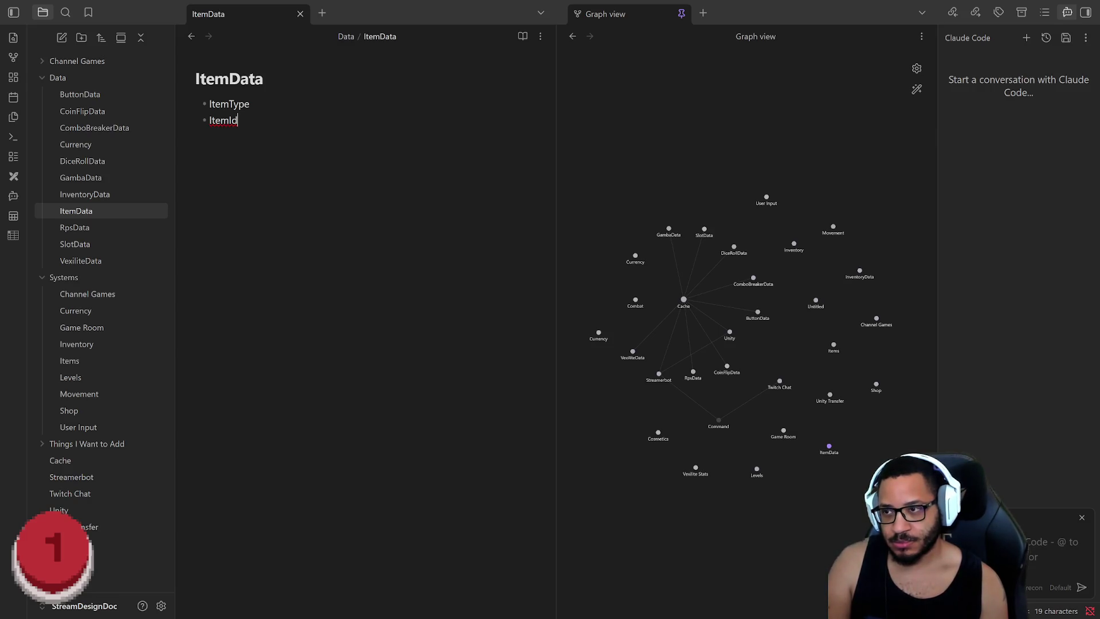
Keep ItemId as written despite spelling suggestions, then go to the Items system note
right_click(223, 122)
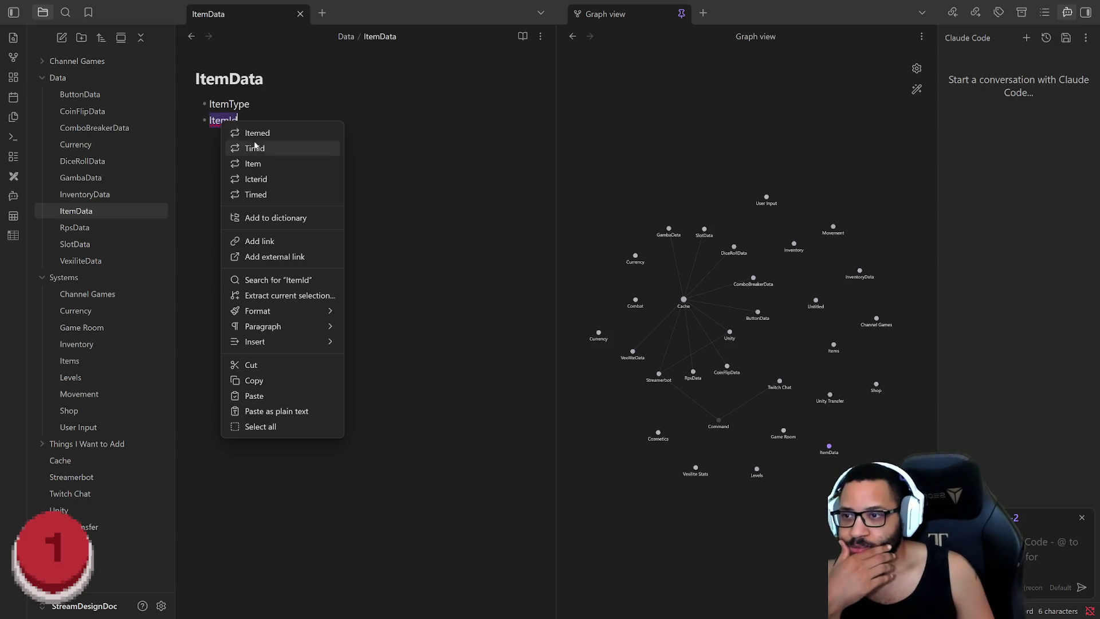
click(265, 220)
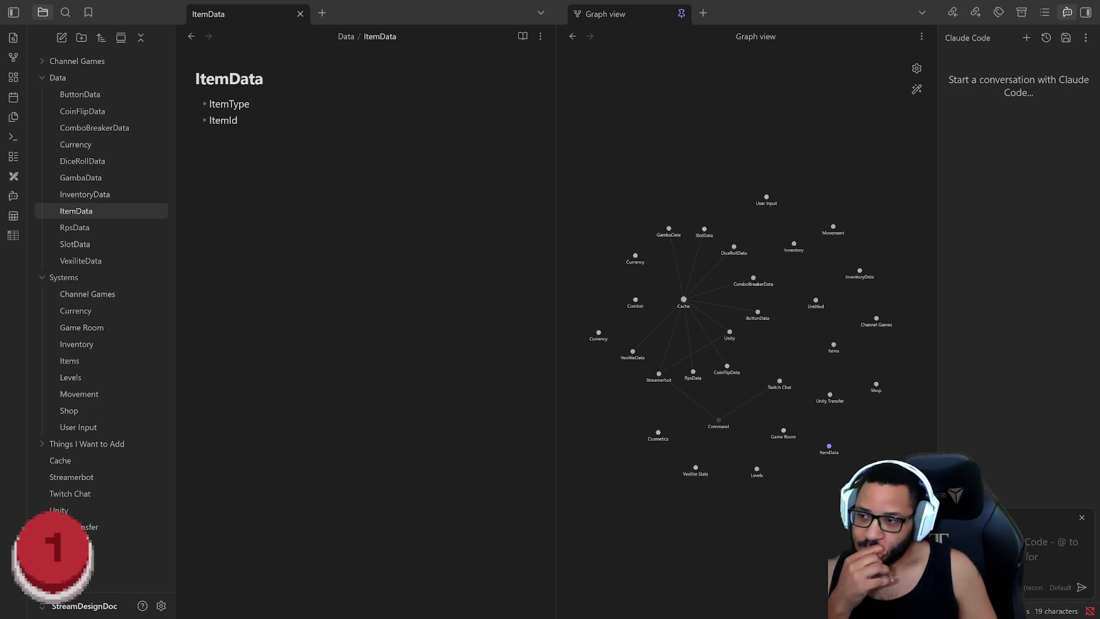
click(87, 364)
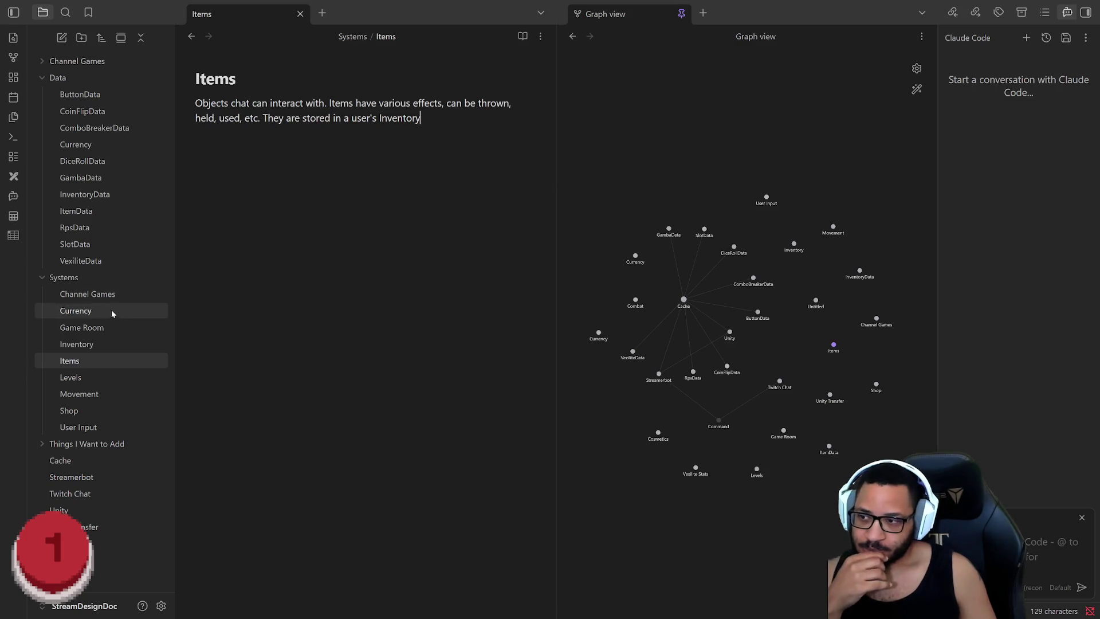
Return to the end of the ItemId entry in ItemData, then create a new Excalidraw drawing
click(85, 212)
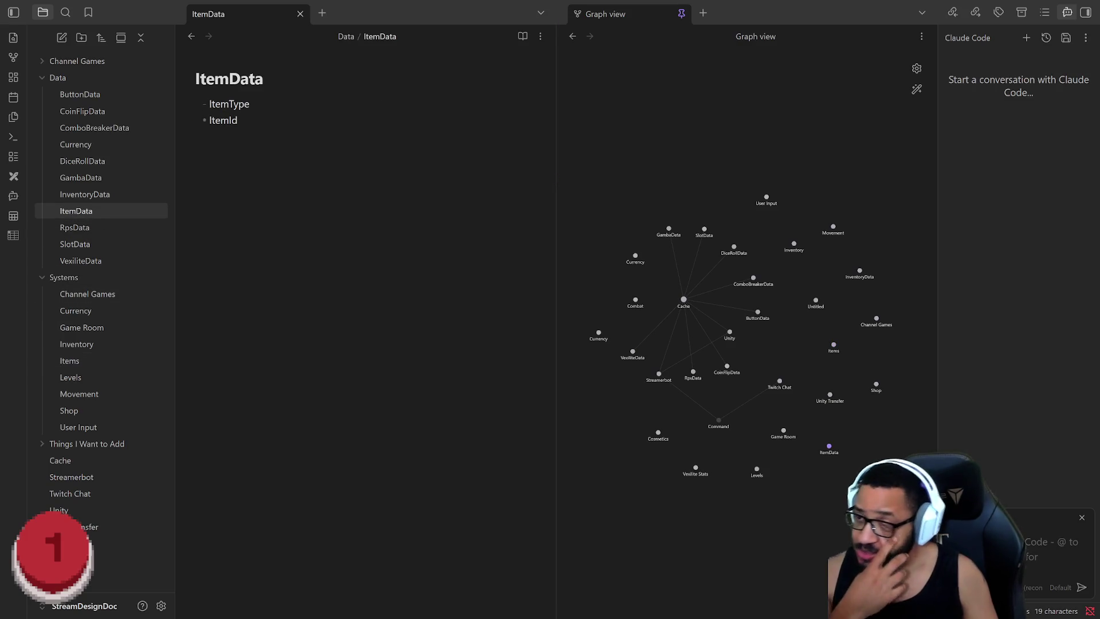
key(Down)
key(End)
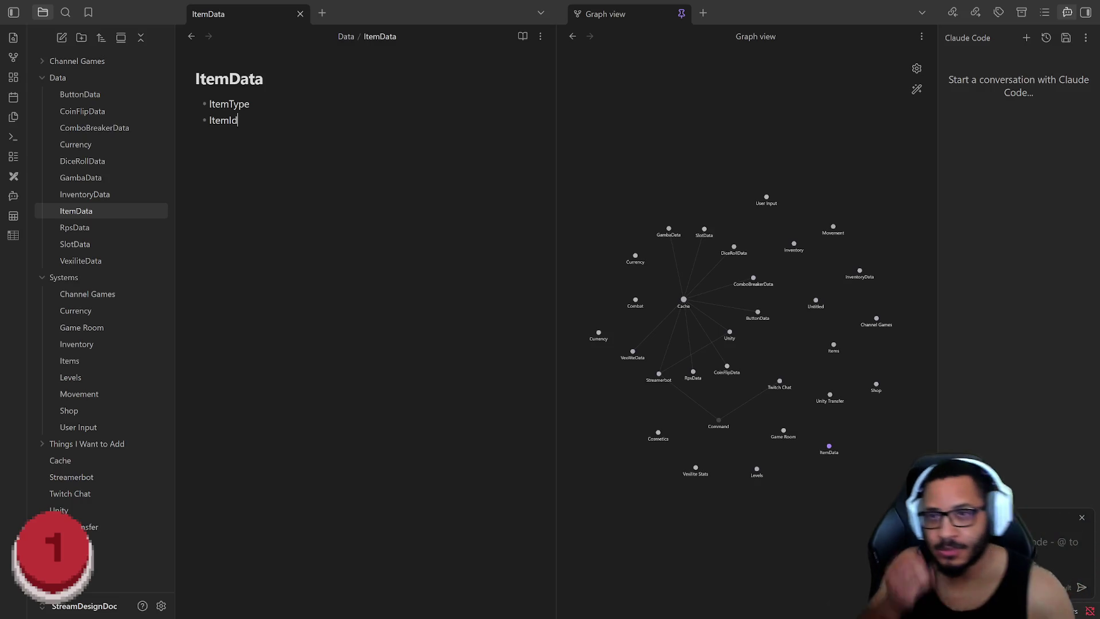
click(13, 176)
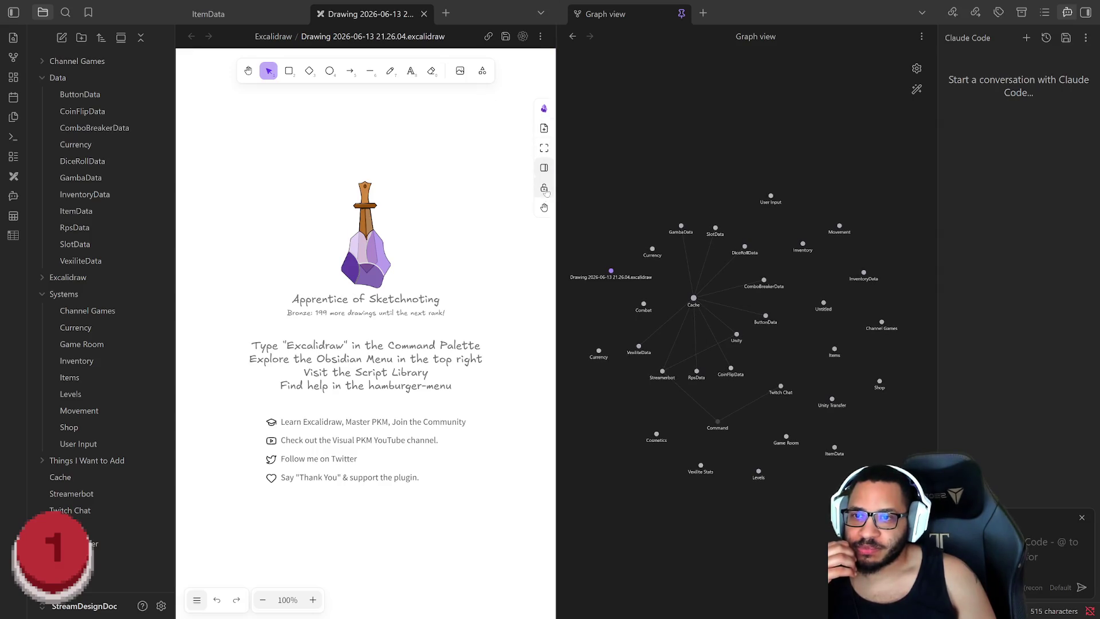
Browse the Excalidraw tool and insert menus and bring up the script library
click(483, 71)
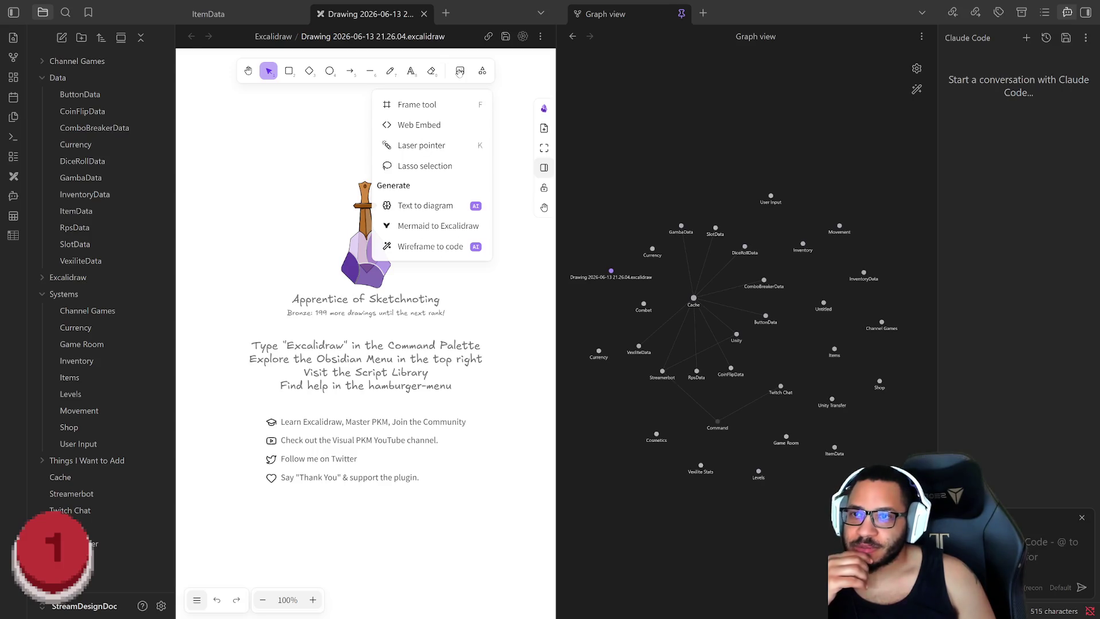
click(459, 71)
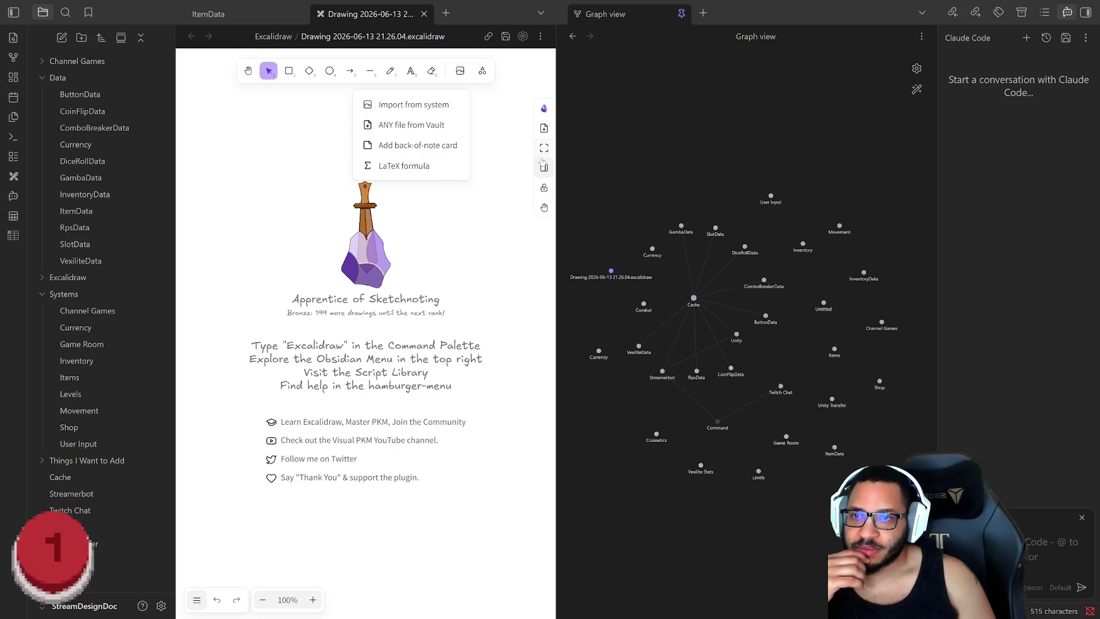
click(543, 108)
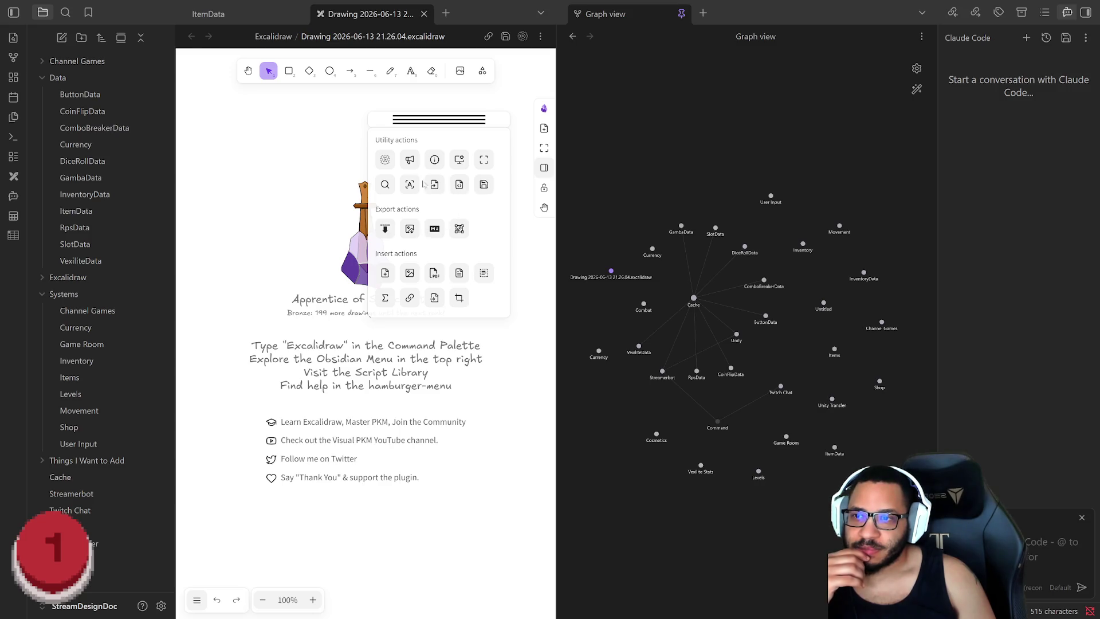
click(383, 162)
scroll(465, 225, down, 5)
scroll(482, 258, down, 5)
scroll(513, 326, down, 5)
scroll(512, 331, down, 5)
scroll(513, 331, down, 5)
scroll(527, 332, down, 5)
text(darkm)
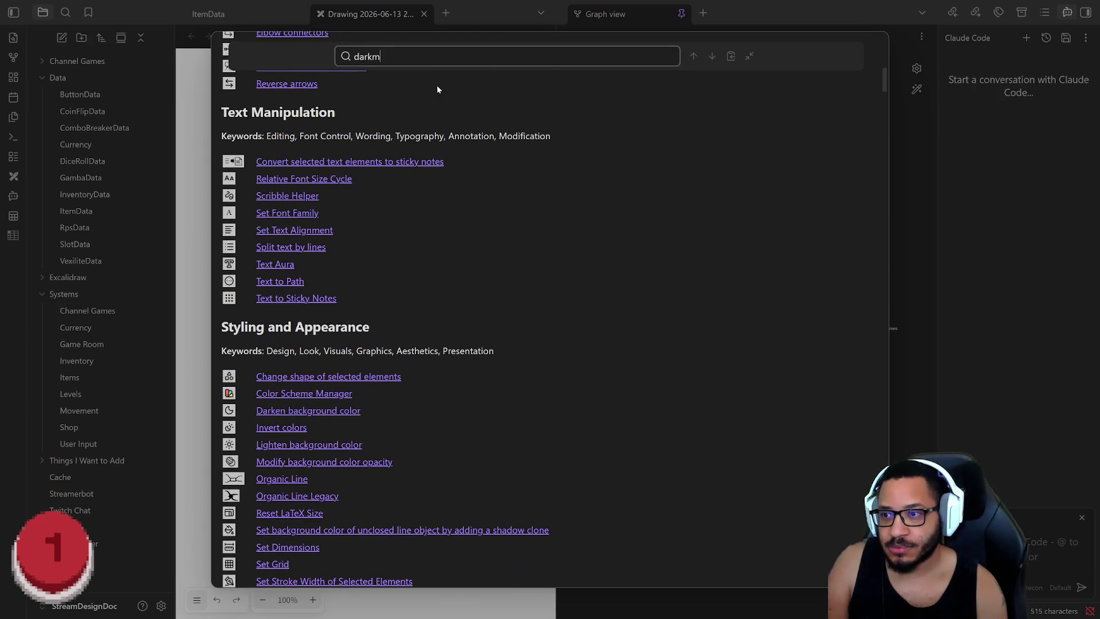
Search for 'dark' and read the Color Scheme Manager and Darken background color scripts
click(304, 393)
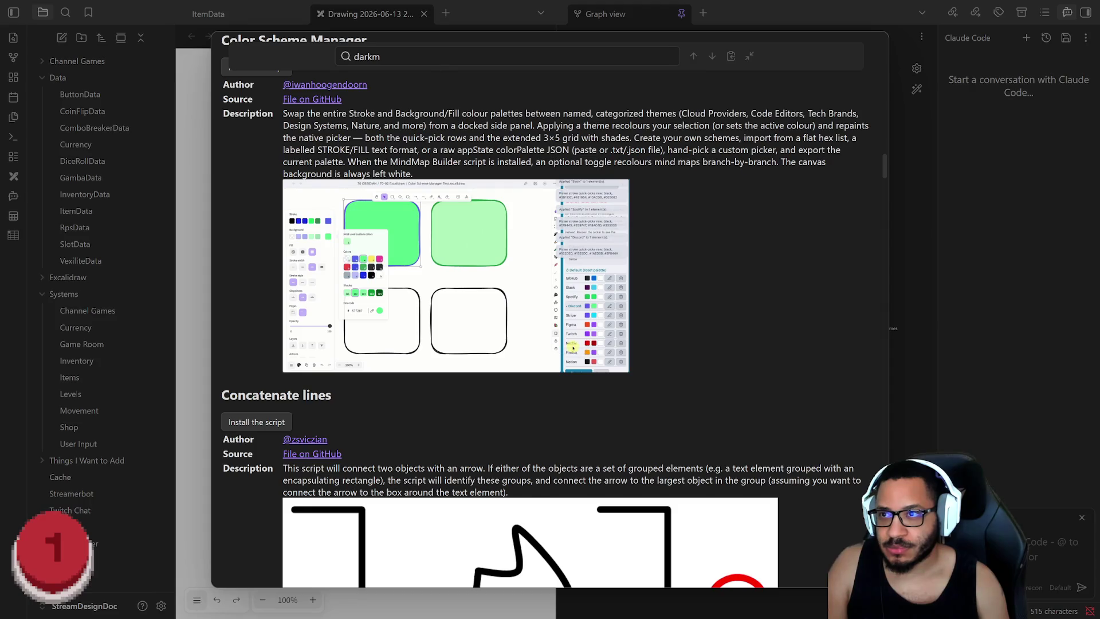
key(BackSpace)
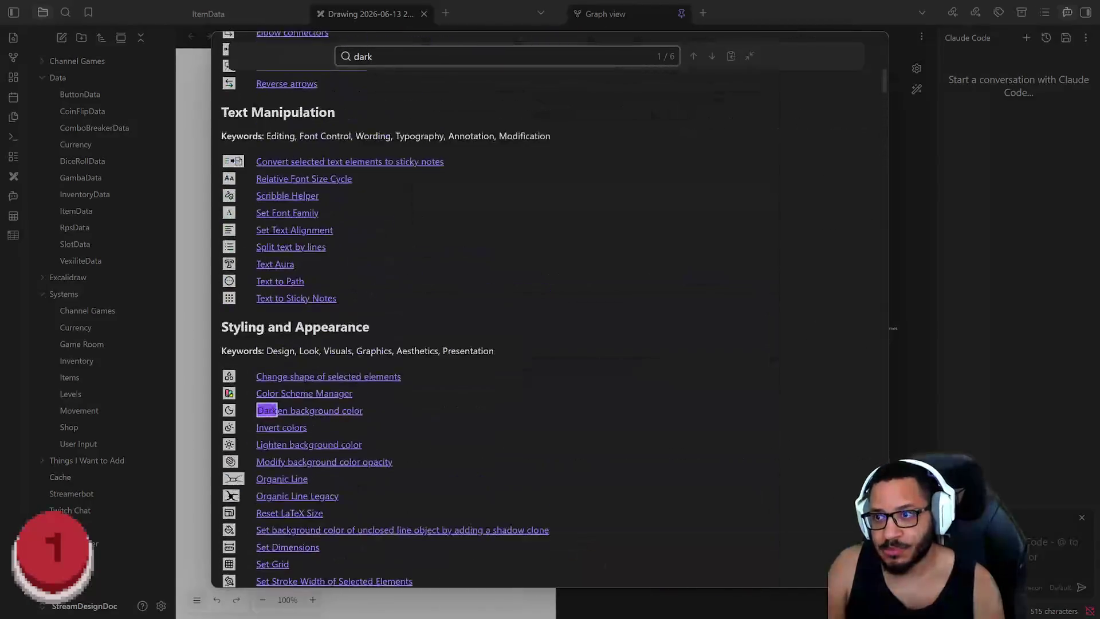
click(318, 409)
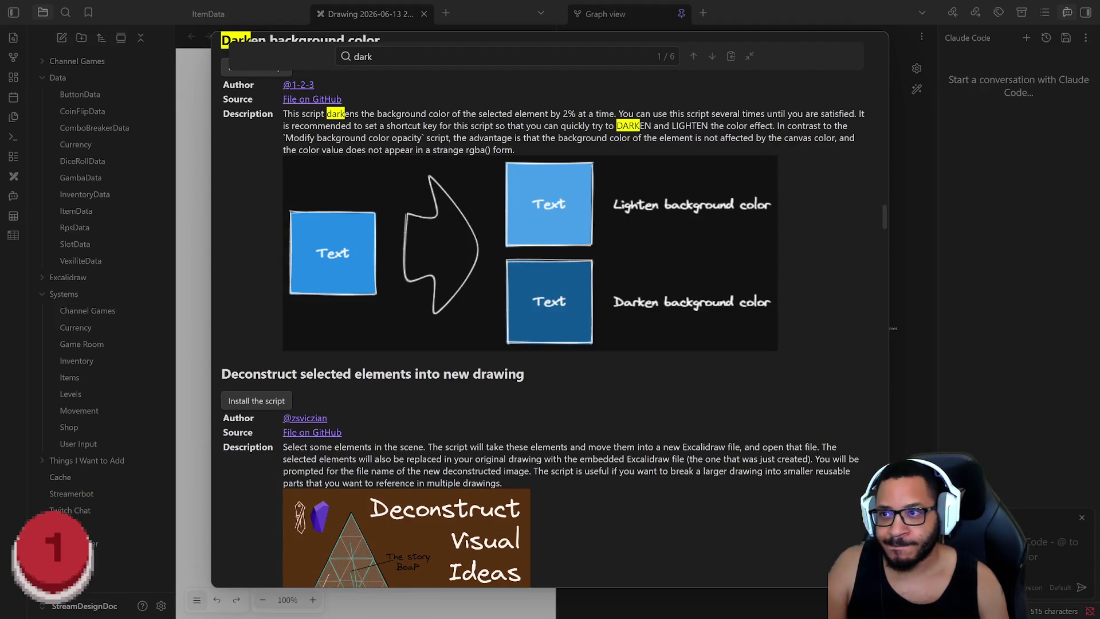
scroll(315, 240, up, 2)
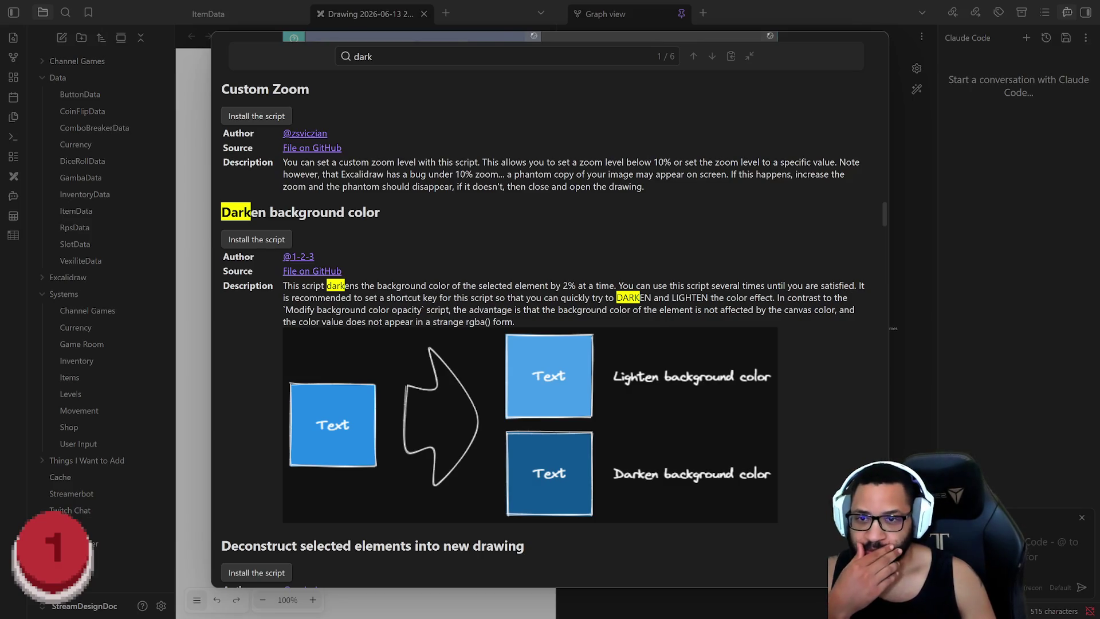
scroll(676, 325, up, 4)
scroll(676, 325, up, 5)
scroll(676, 324, up, 4)
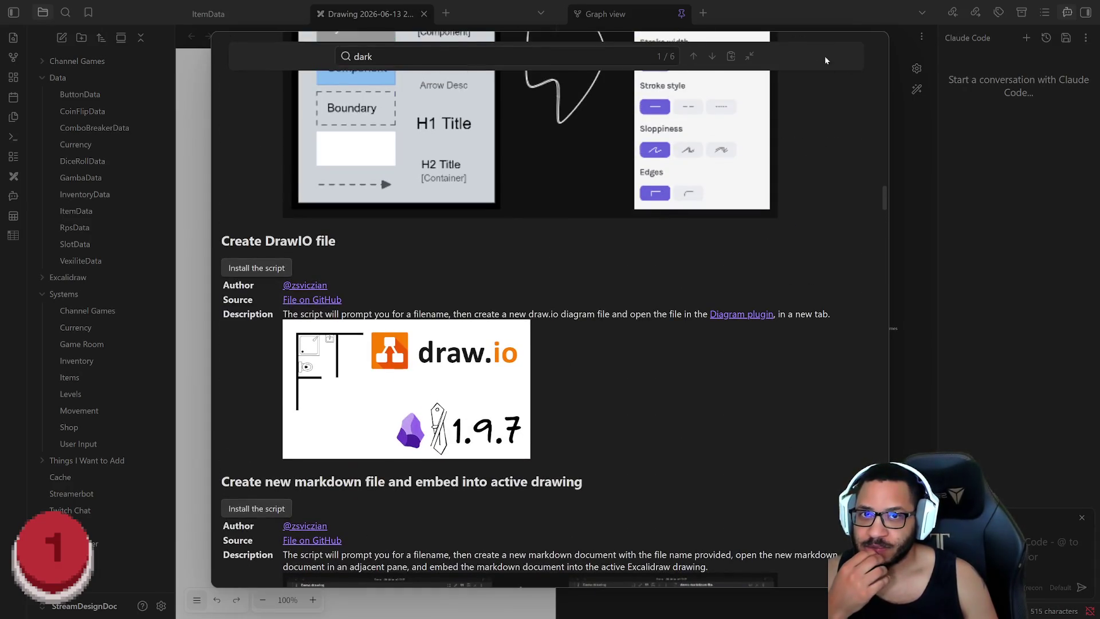
scroll(525, 310, up, 1)
Clear the script search and close the library to return to the drawing
key(ctrl+f)
key(BackSpace)
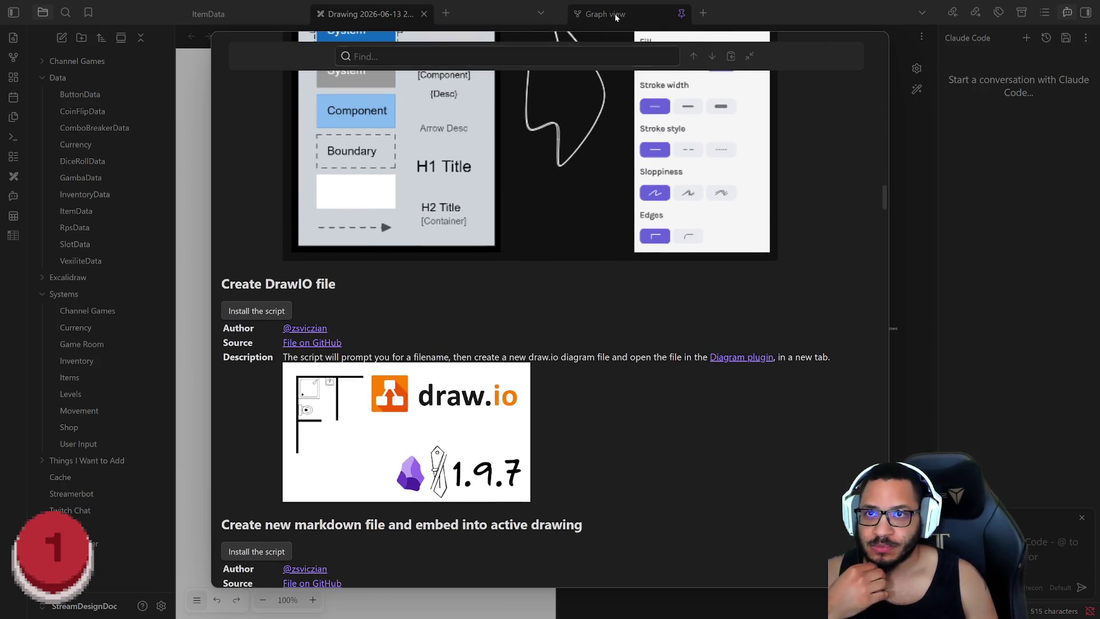
key(Escape)
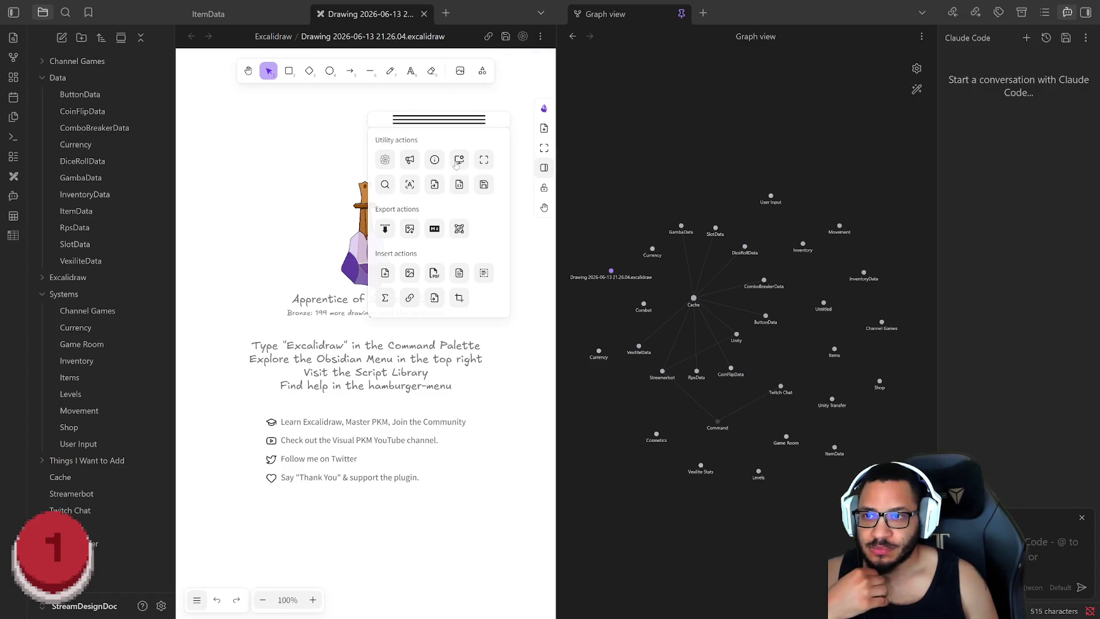
Check the UI mode preferences (keeping tray mode), the plugin About page and the vault file picker, closing each
click(459, 160)
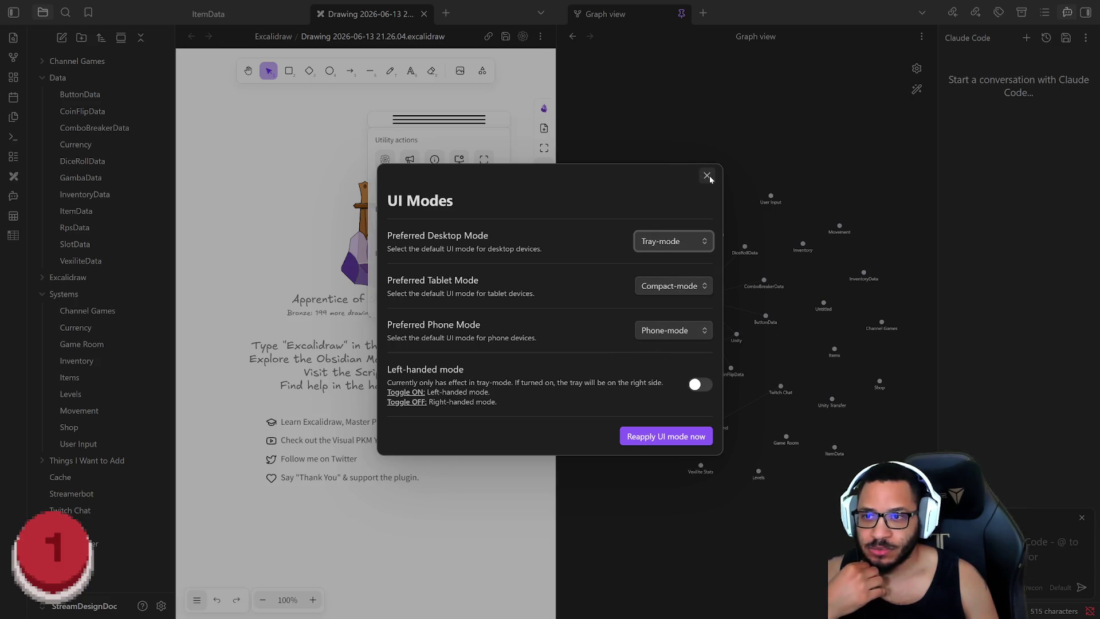
click(657, 241)
click(650, 284)
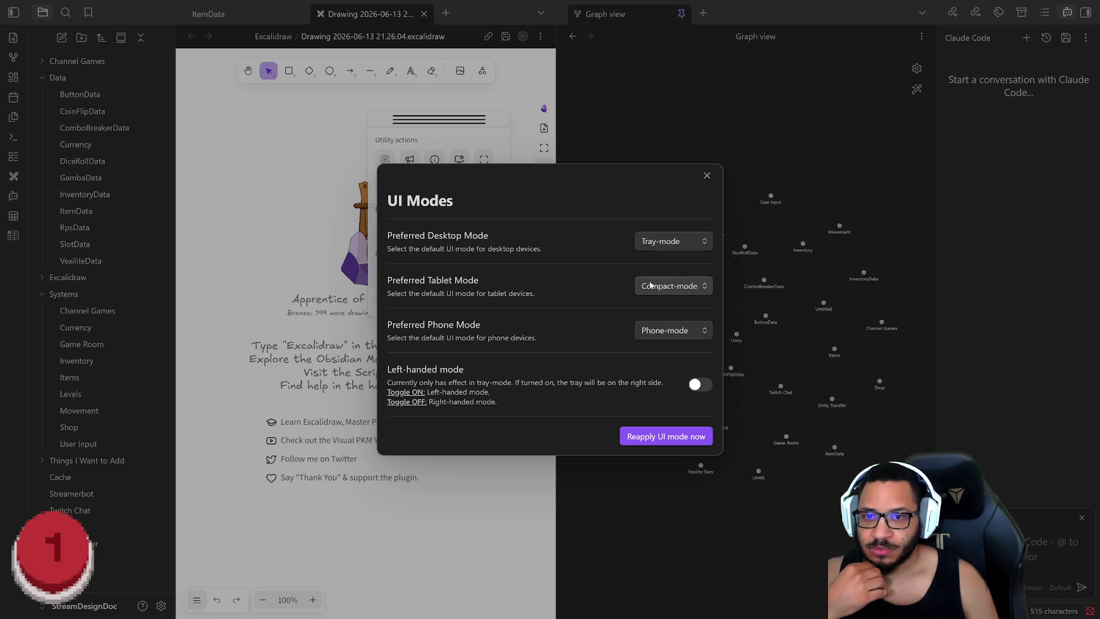
click(657, 315)
click(706, 176)
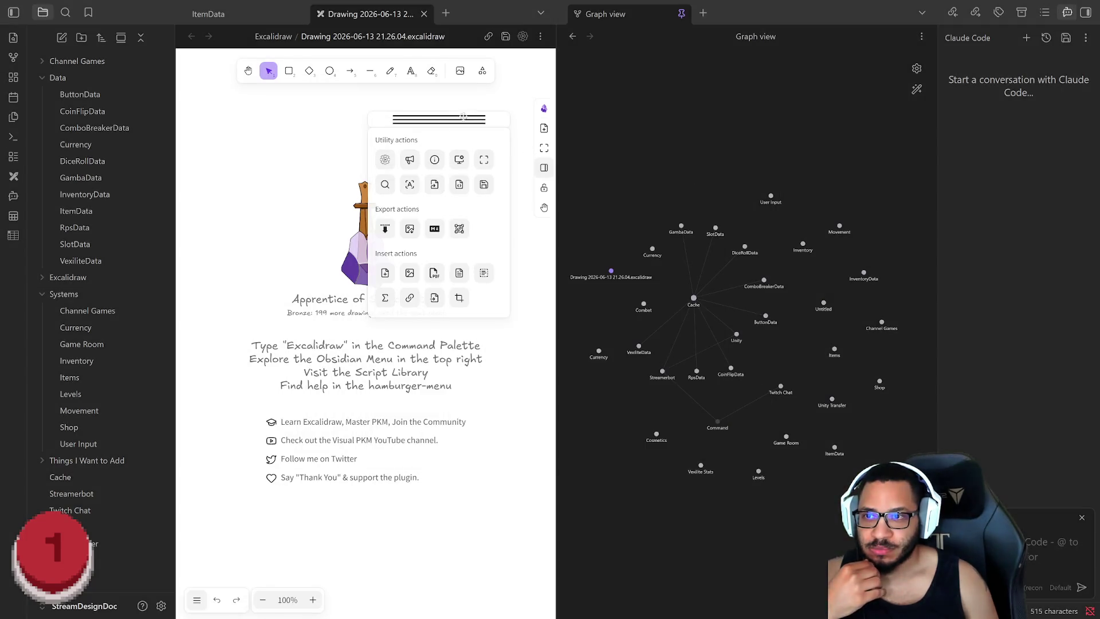
click(434, 160)
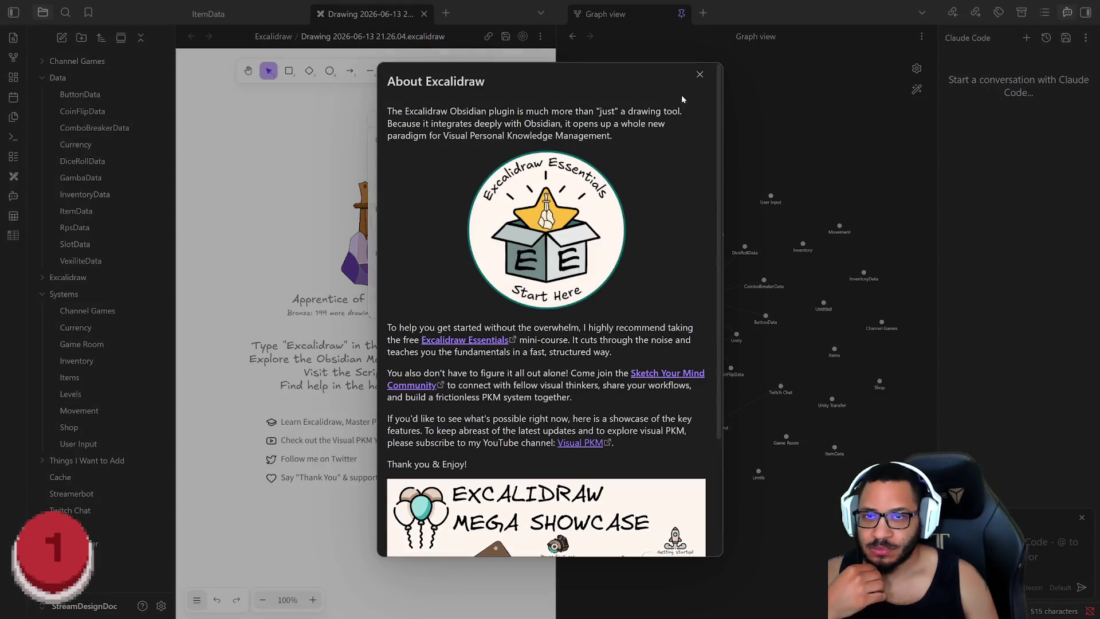
click(699, 74)
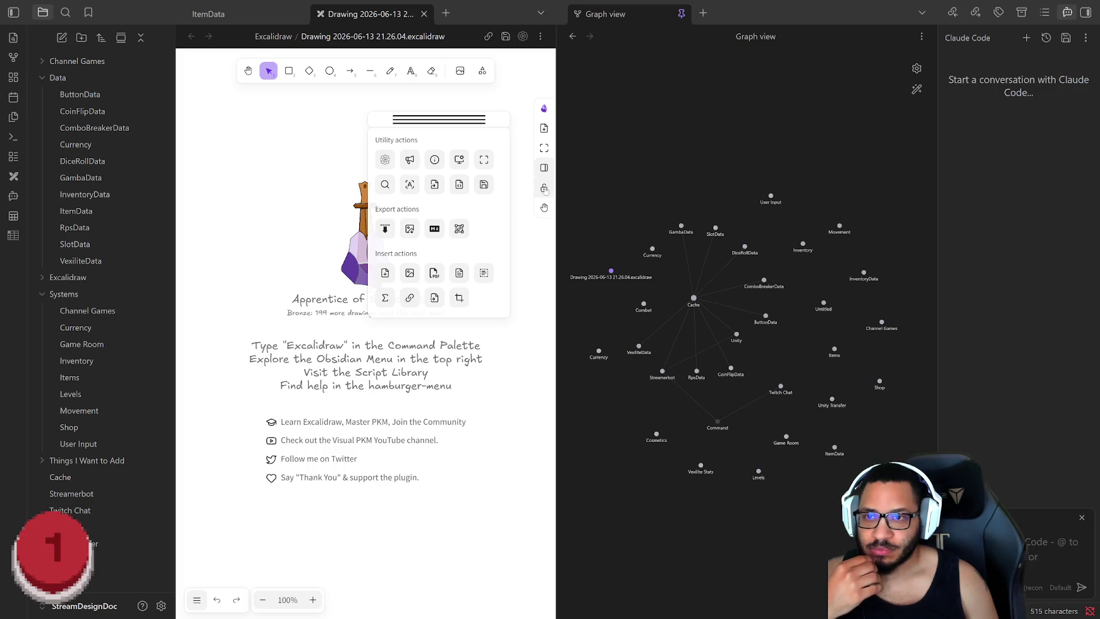
click(544, 130)
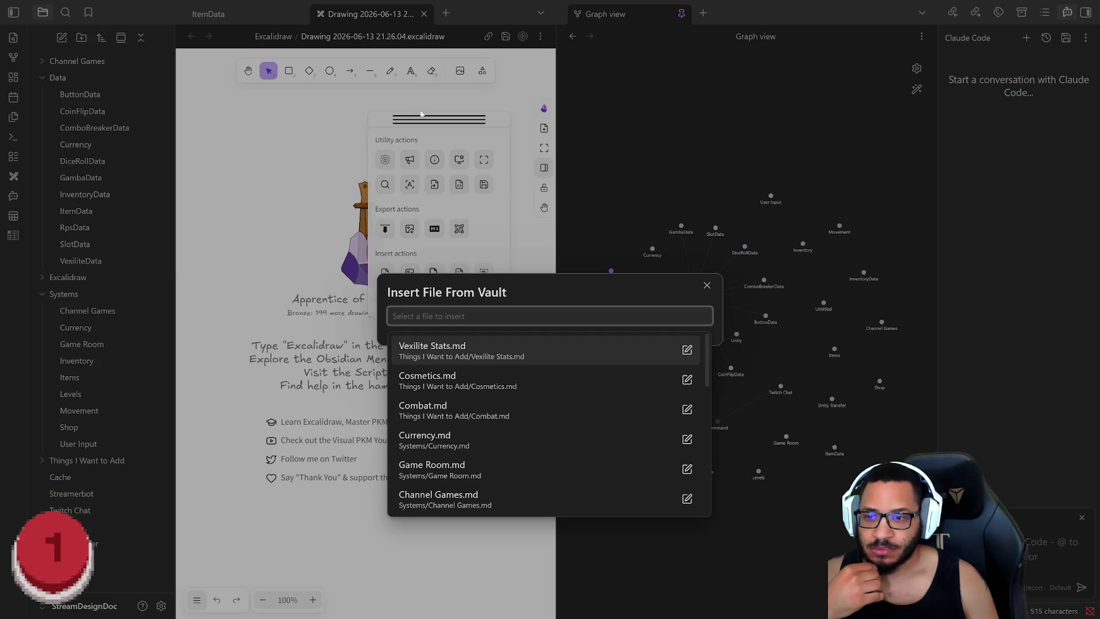
key(Escape)
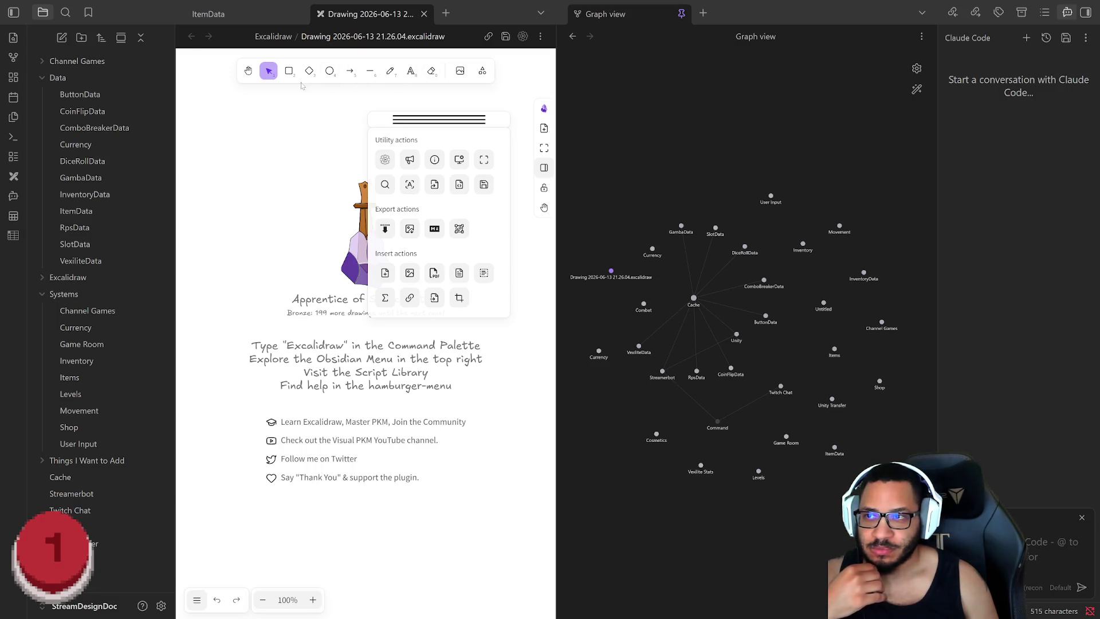
Toggle the extra tools and shape library sidebar, nudging the actions panel on the canvas
click(483, 73)
click(501, 126)
mouse_move(486, 124)
mouse_down()
mouse_move(420, 146)
mouse_move(472, 98)
mouse_up()
click(420, 146)
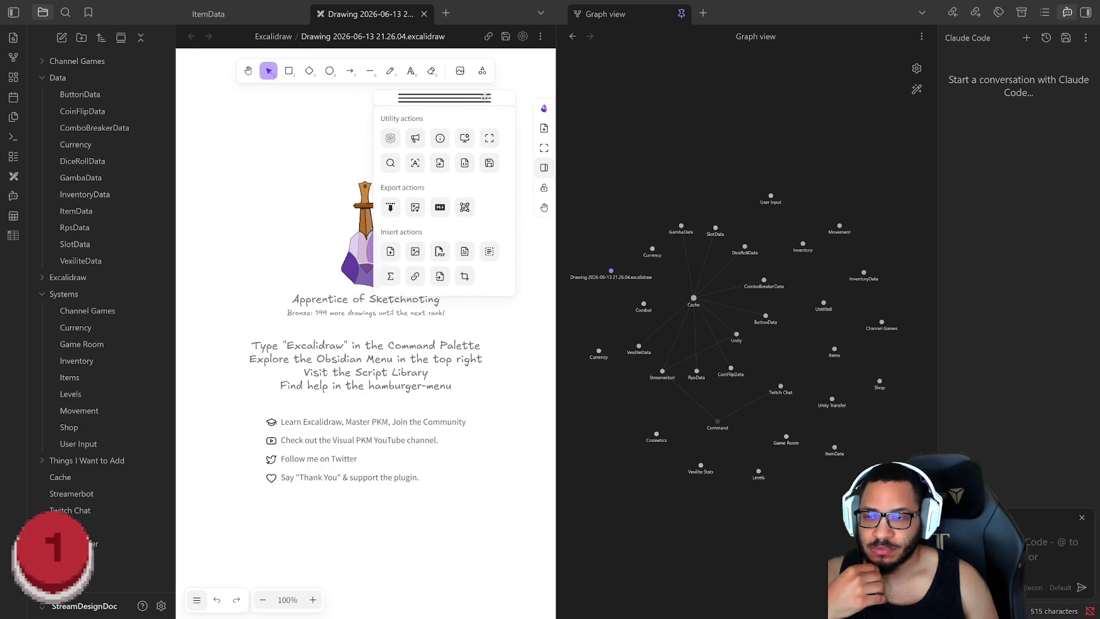
click(544, 172)
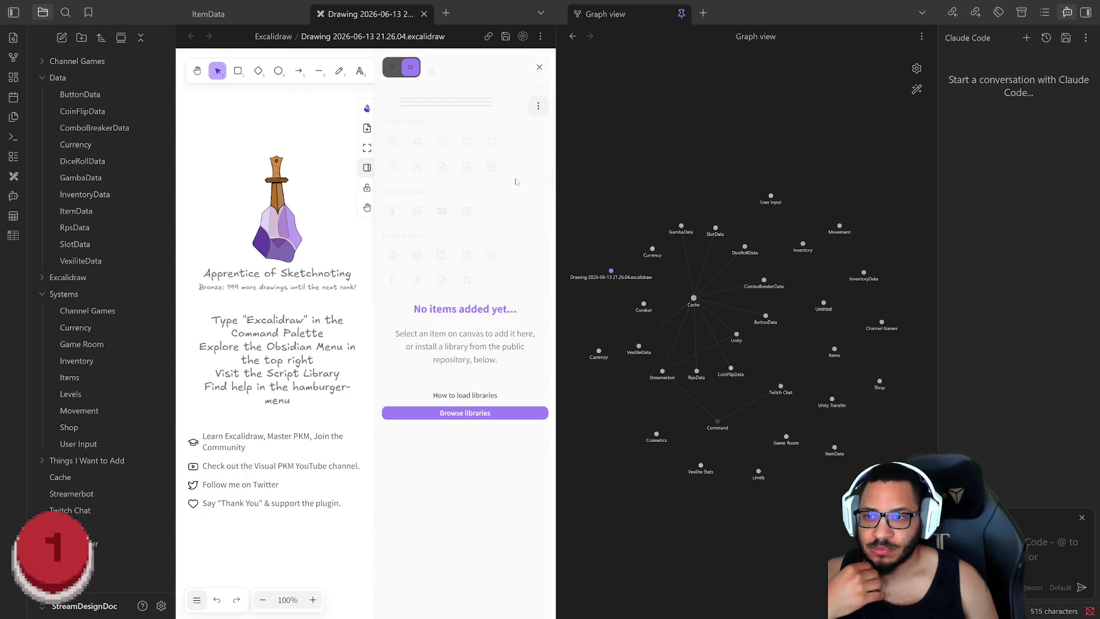
click(537, 105)
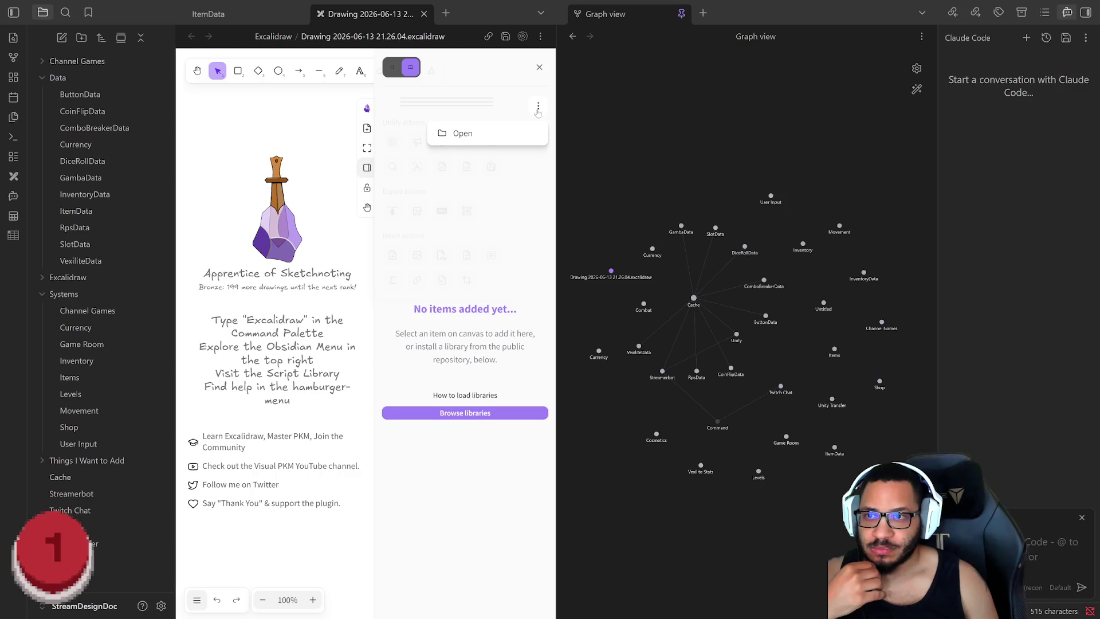
click(539, 68)
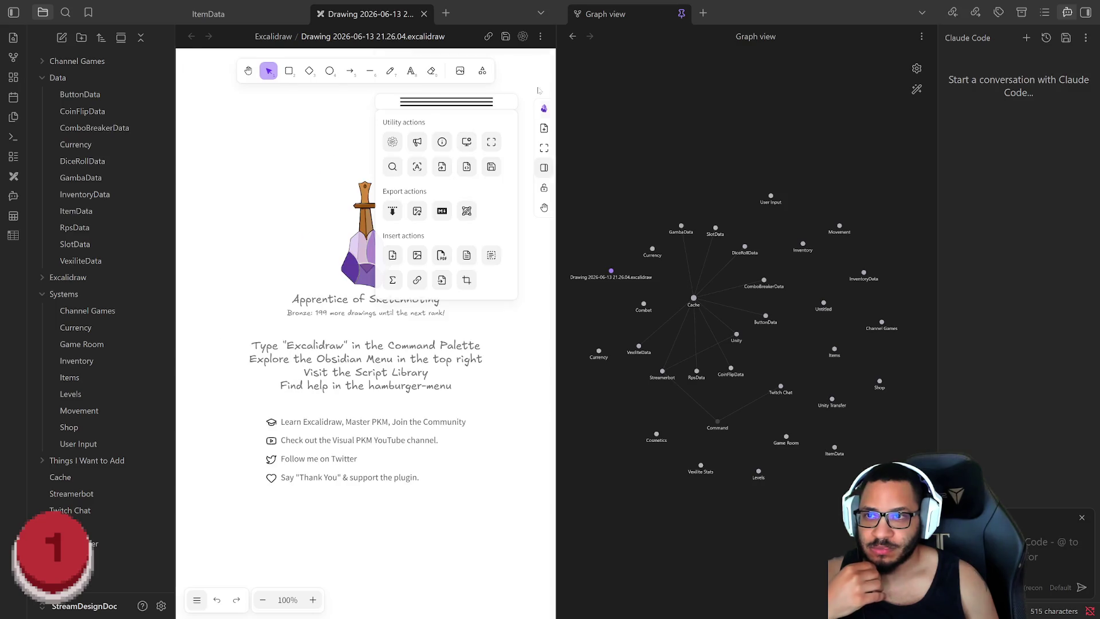
Drag the expanded actions panel to the canvas's lower right
click(486, 103)
mouse_move(487, 102)
mouse_down()
mouse_move(523, 112)
mouse_move(561, 101)
mouse_move(565, 241)
mouse_up()
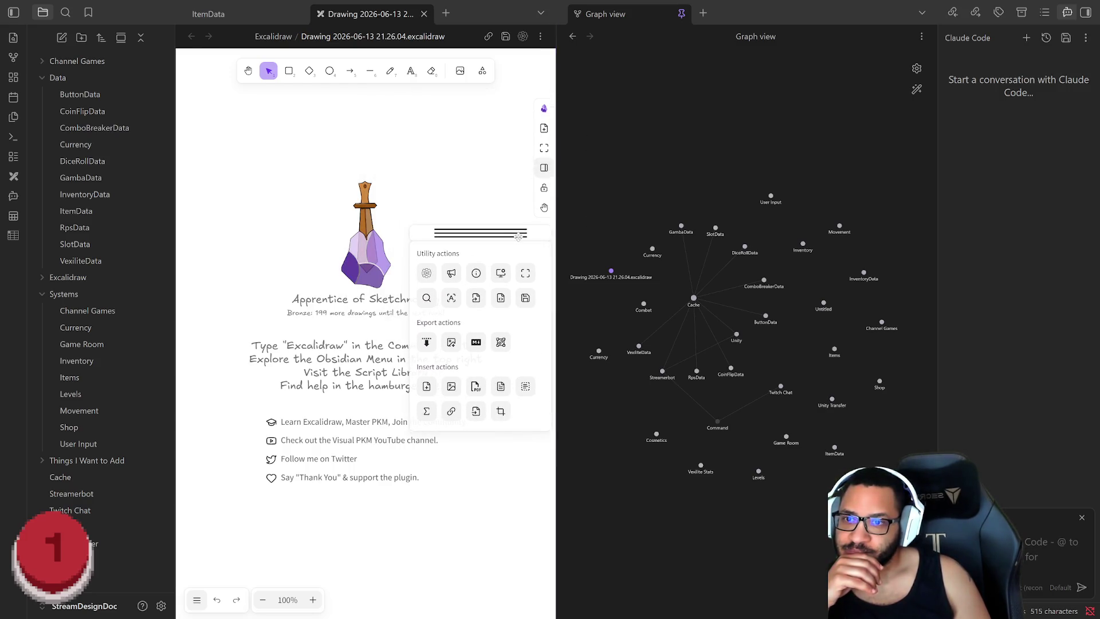
click(543, 208)
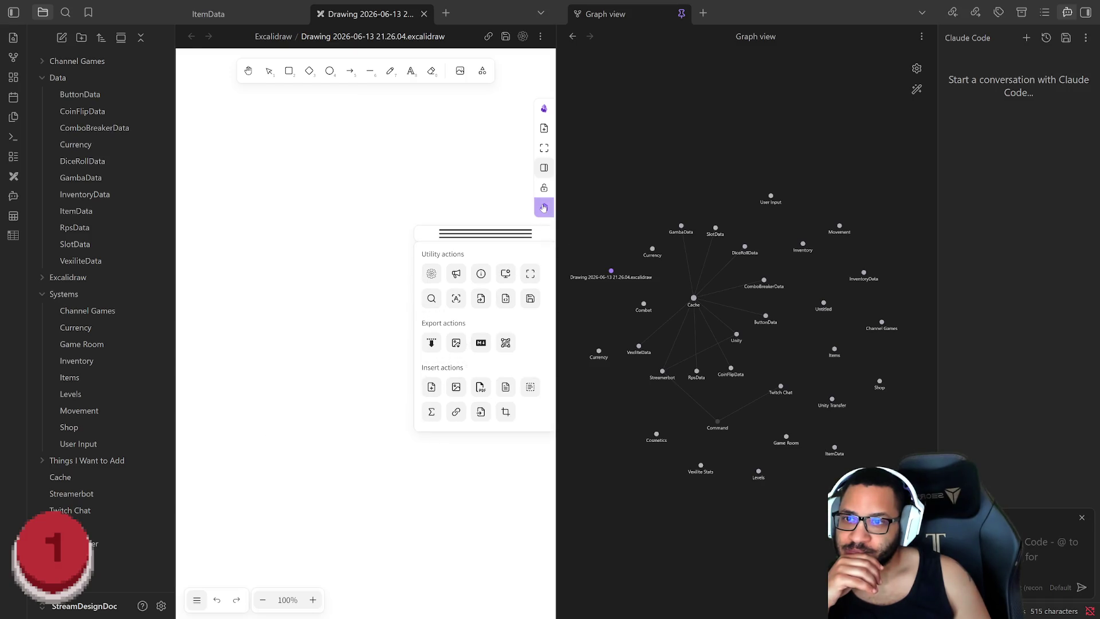
click(544, 207)
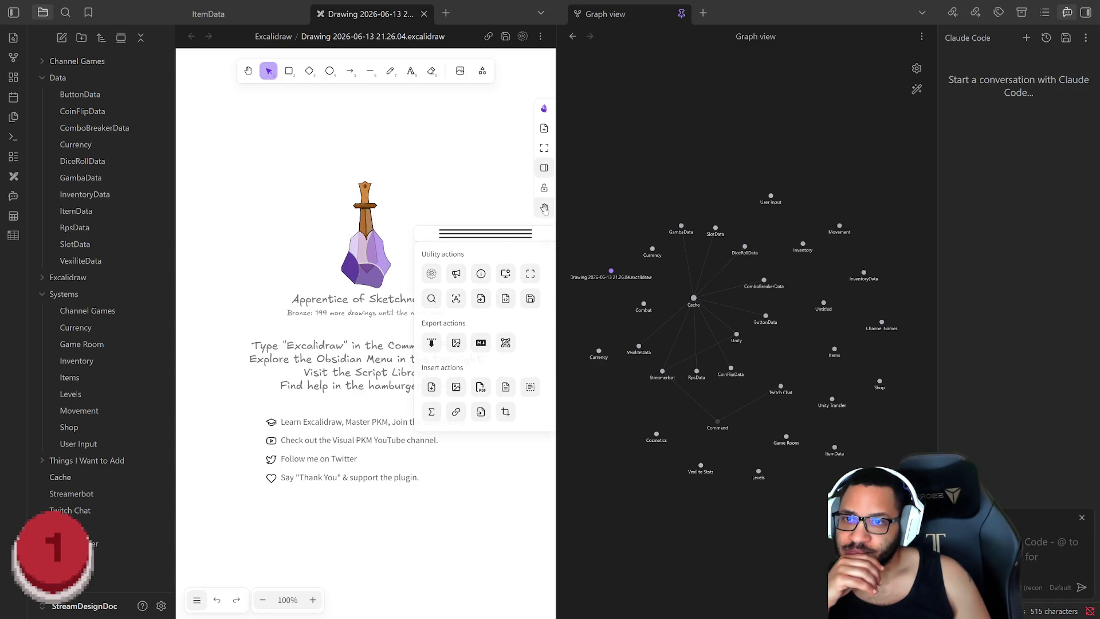
drag(526, 228, 485, 91)
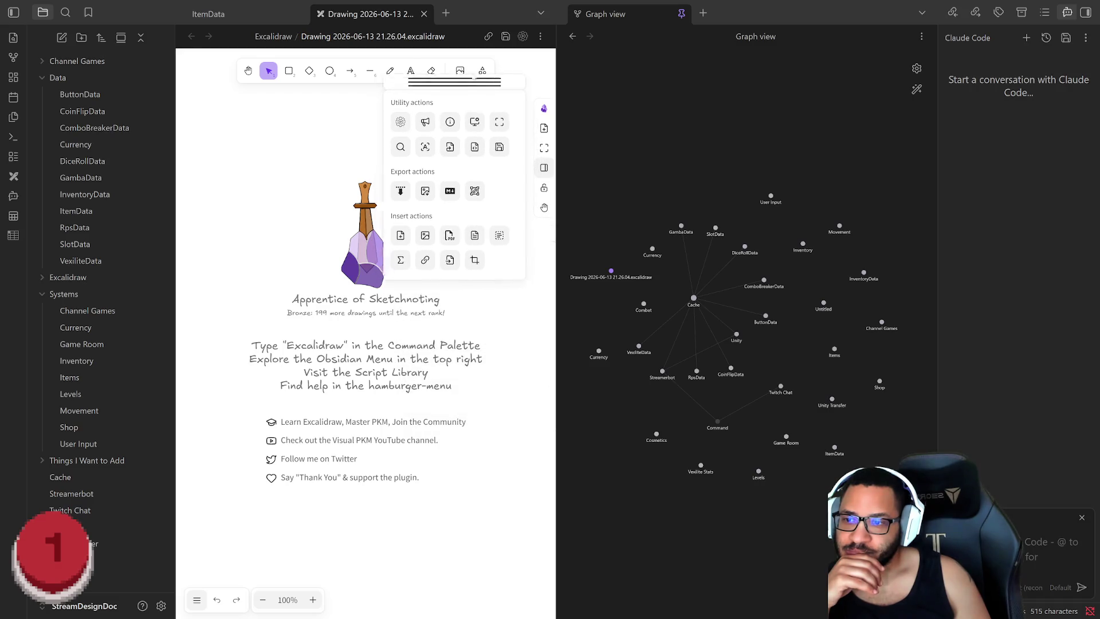
drag(483, 92, 480, 368)
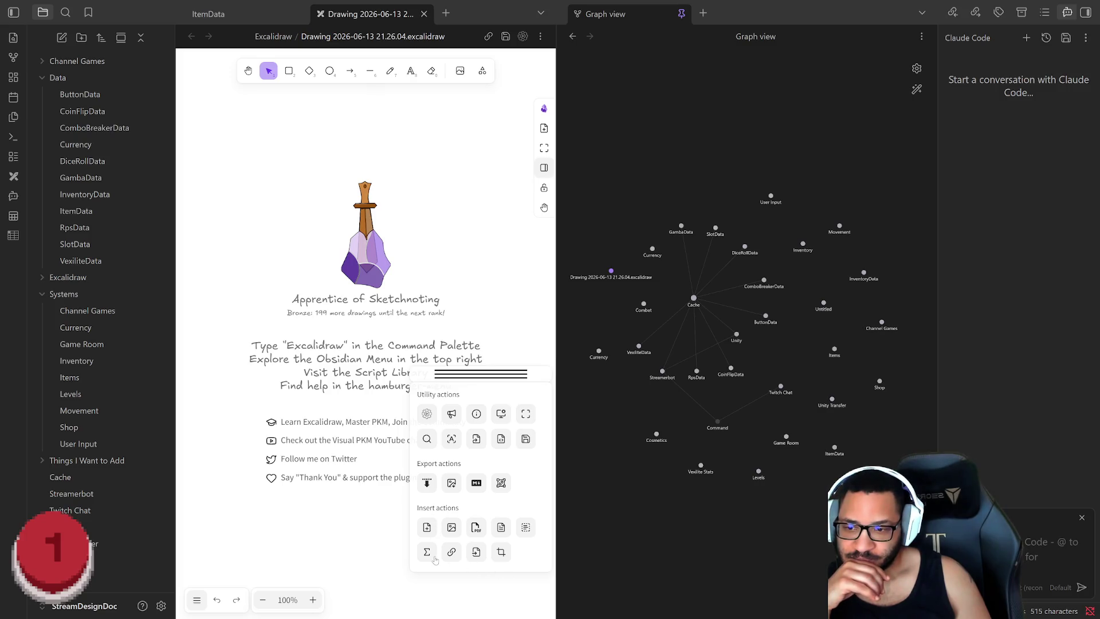
Switch the Excalidraw canvas to dark theme from the main menu
click(196, 600)
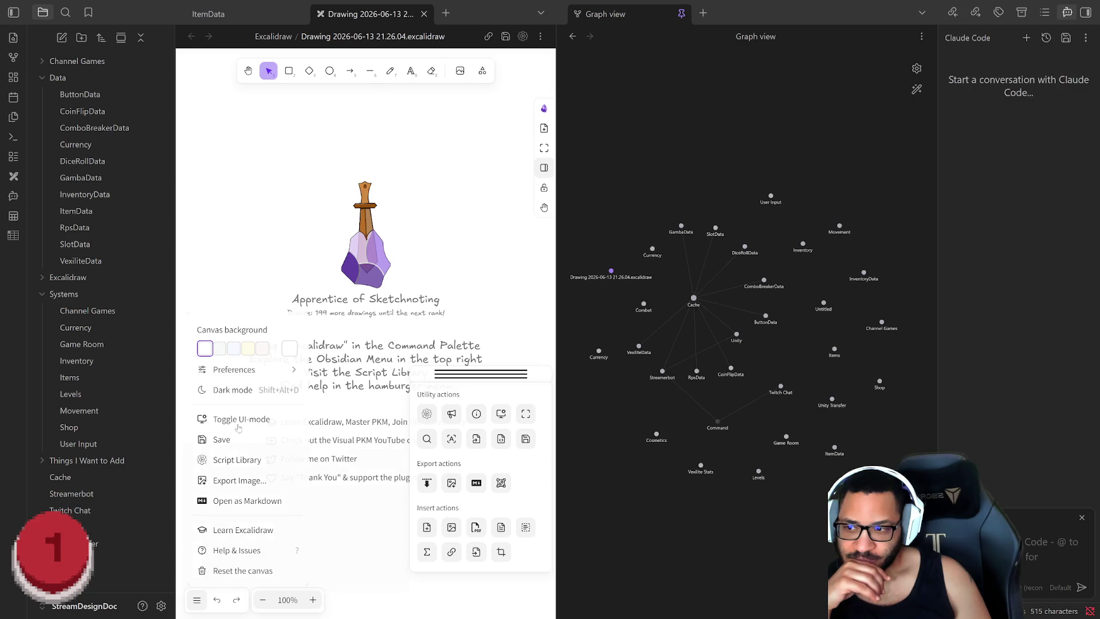
click(230, 389)
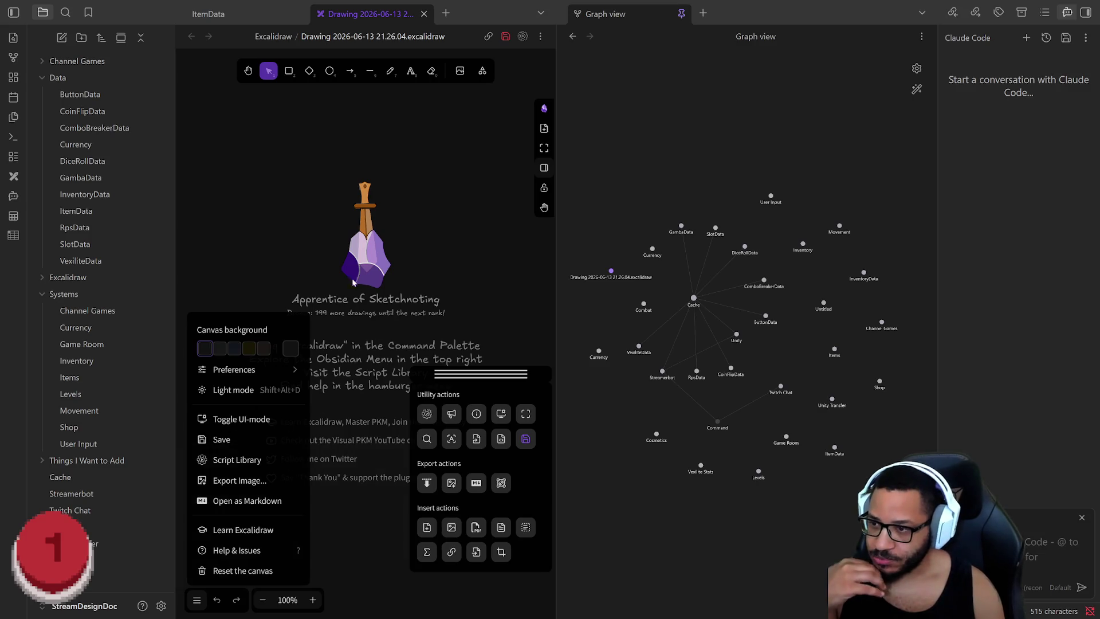
click(478, 238)
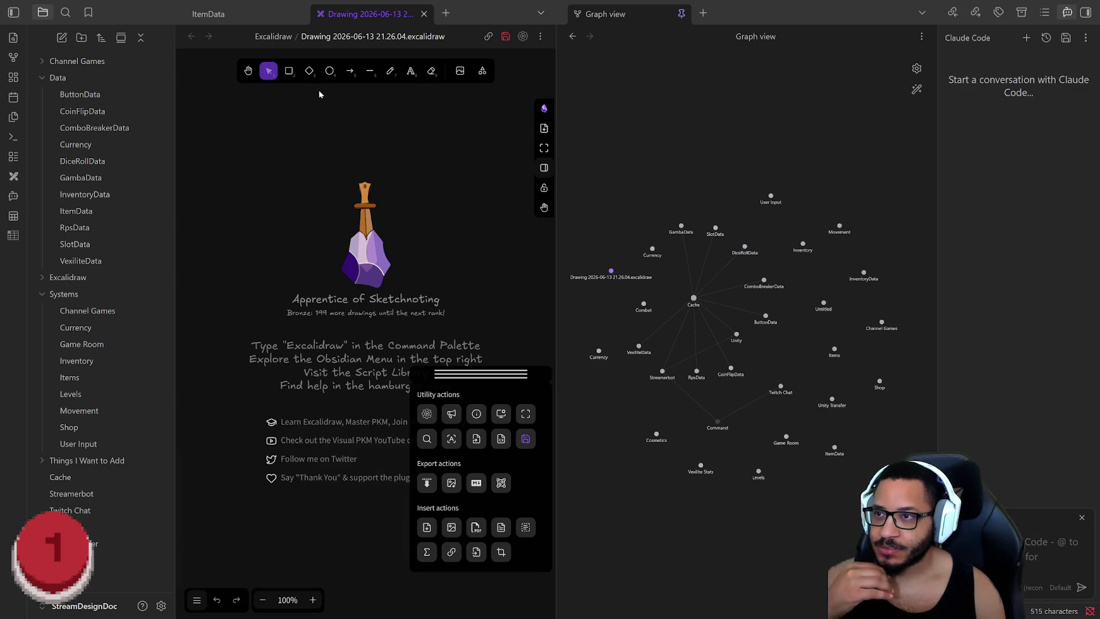
Widen the drawing pane, park the actions panel on the right and draw a wide rounded rectangle
drag(555, 218, 787, 219)
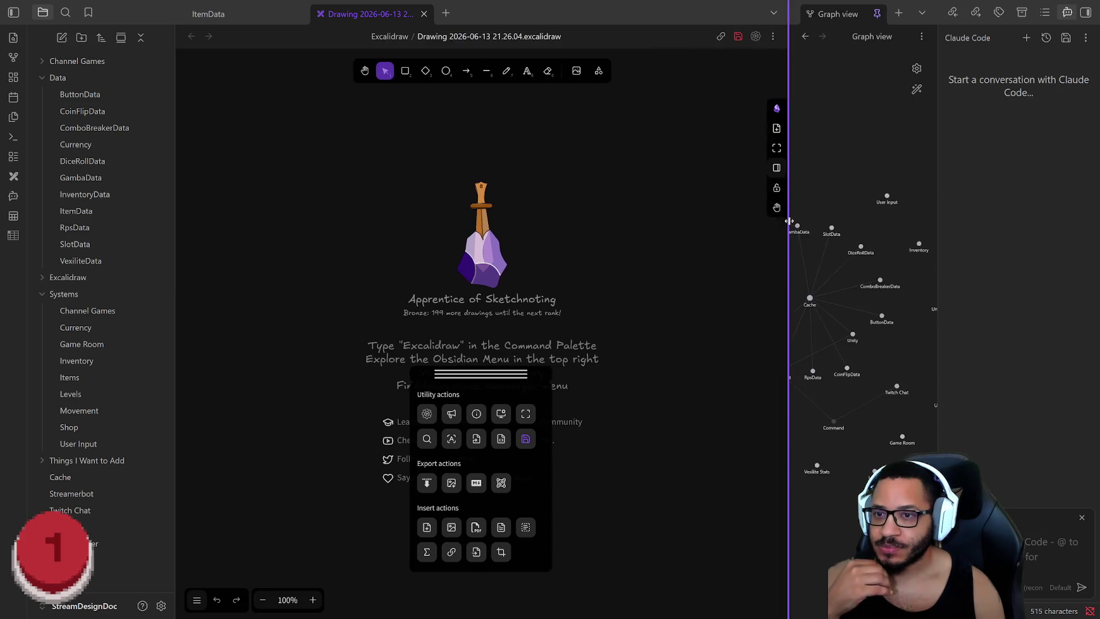
drag(492, 374, 853, 341)
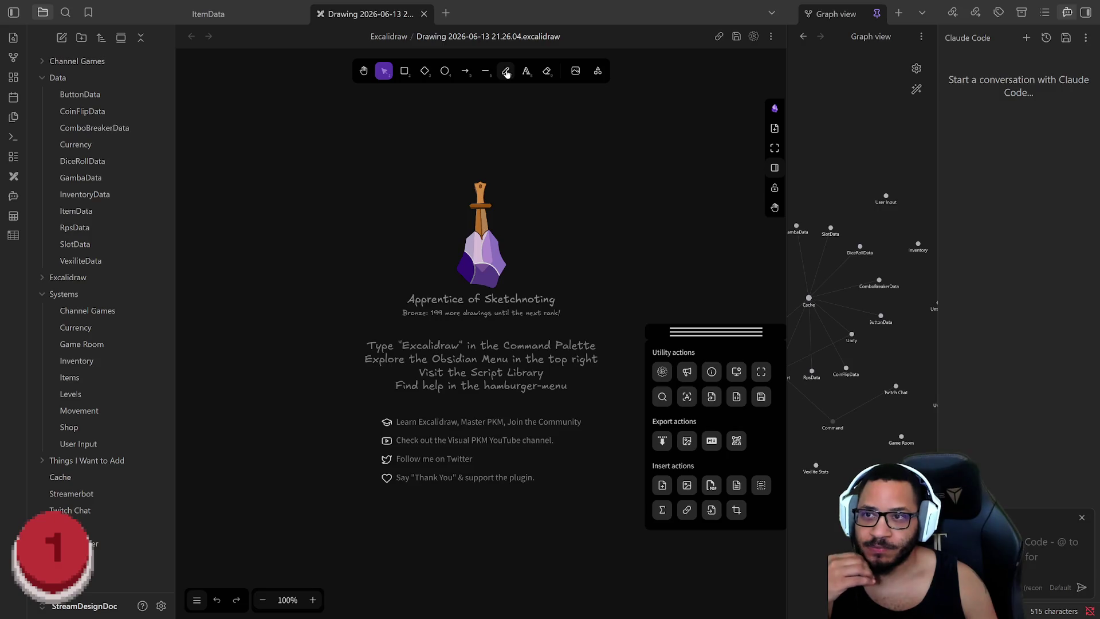
click(404, 71)
drag(260, 106, 613, 242)
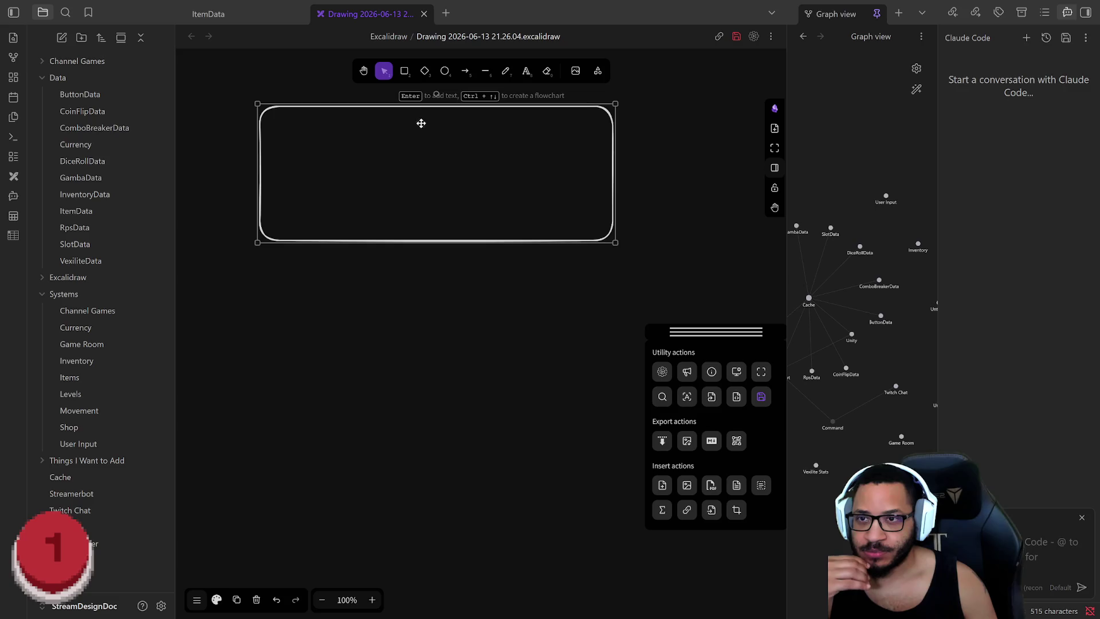
Nudge the rectangle down and label it 'Item Core'
drag(421, 120, 436, 178)
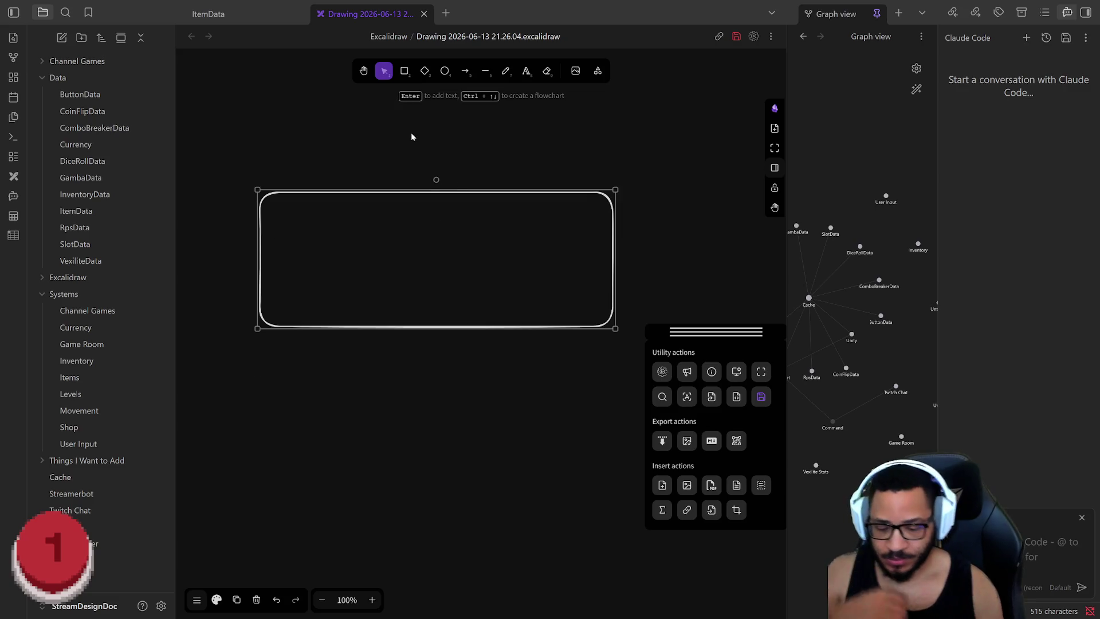
key(Return)
text(Item )
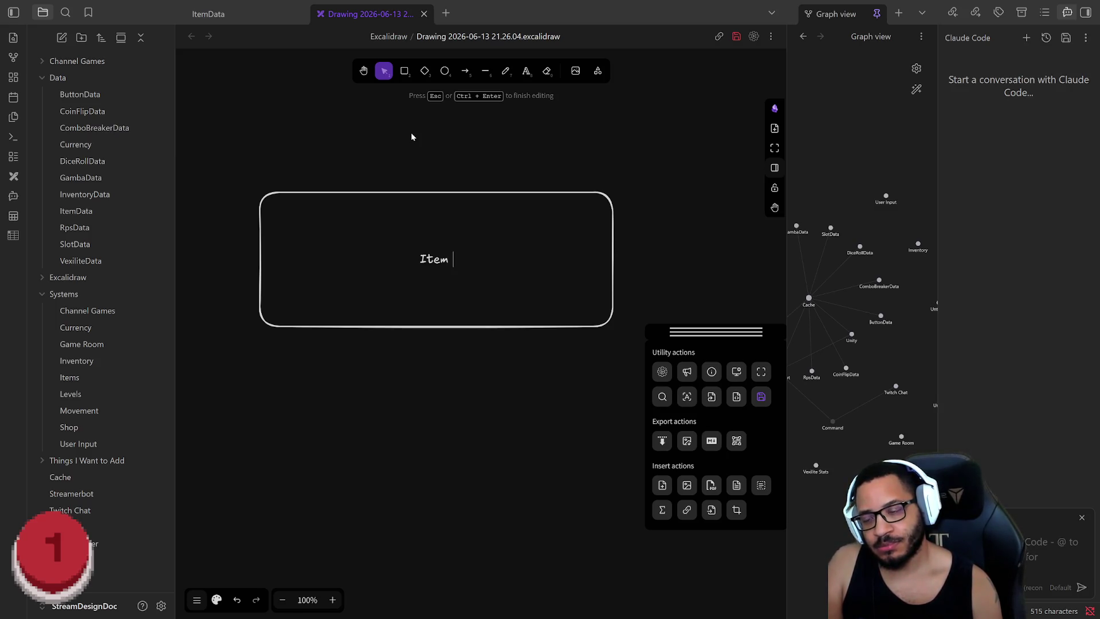
text(Core)
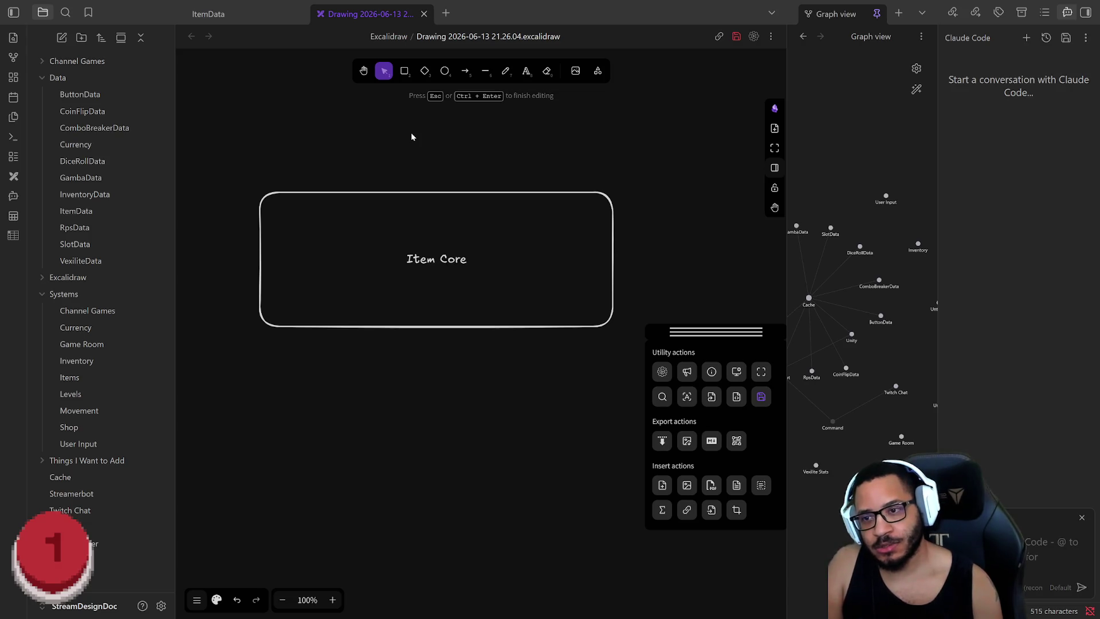
Shrink the Item Core box into a compact shape near the canvas top, undoing a stray nudge
mouse_move(599, 328)
mouse_down()
mouse_move(602, 246)
mouse_move(437, 169)
mouse_up()
drag(383, 143, 385, 164)
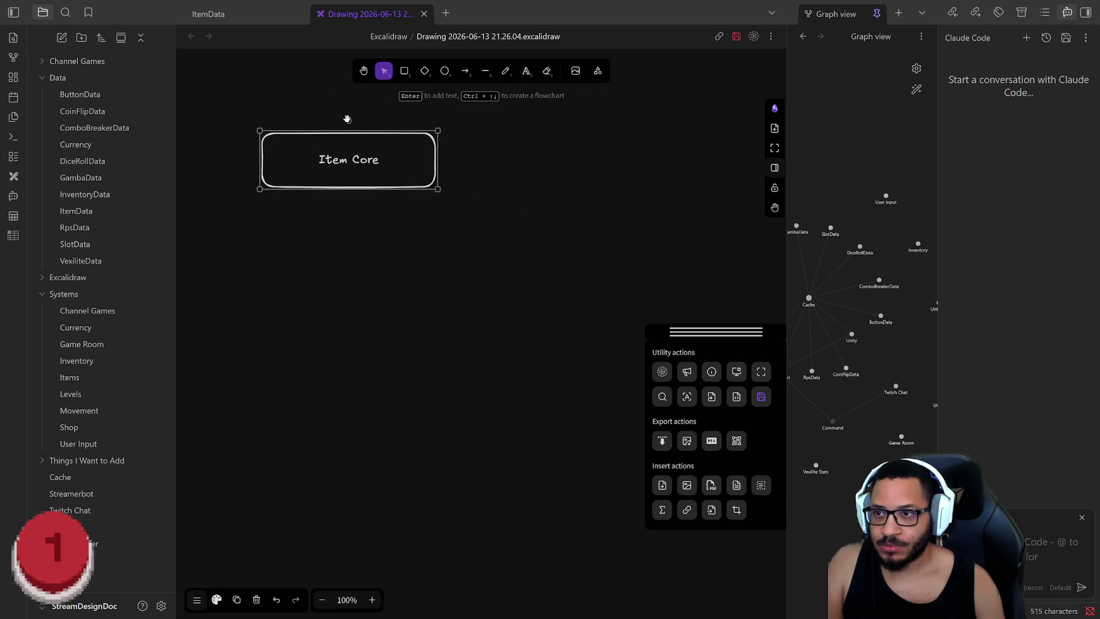
drag(348, 119, 367, 116)
key(ctrl+z)
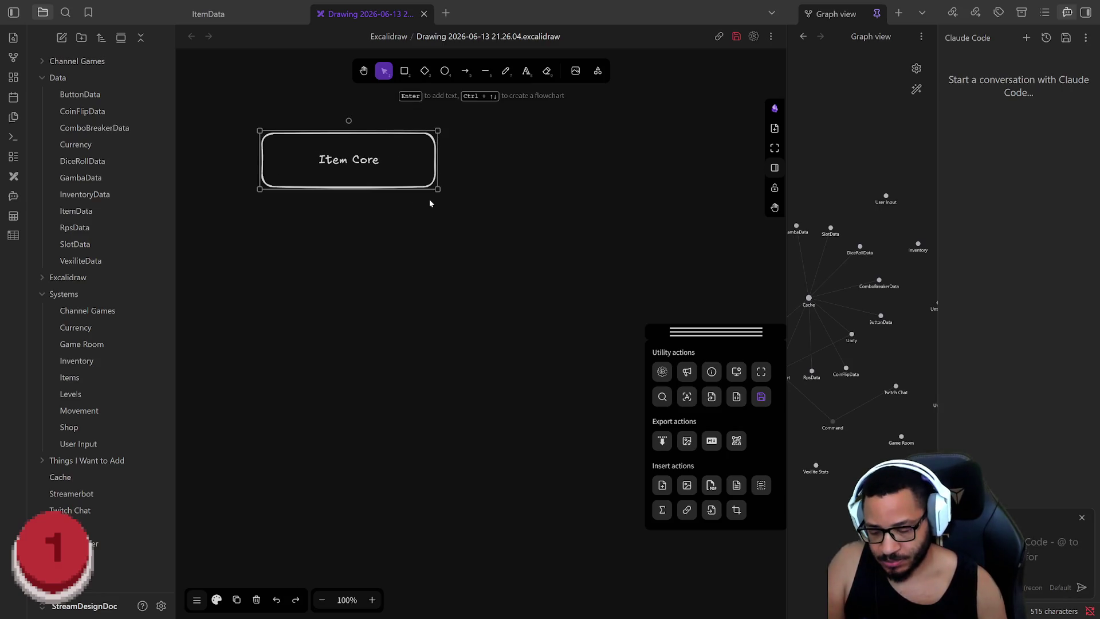
Add an arrow-linked box below Item Core and label it 'Item Instance List'
key(ctrl+Down)
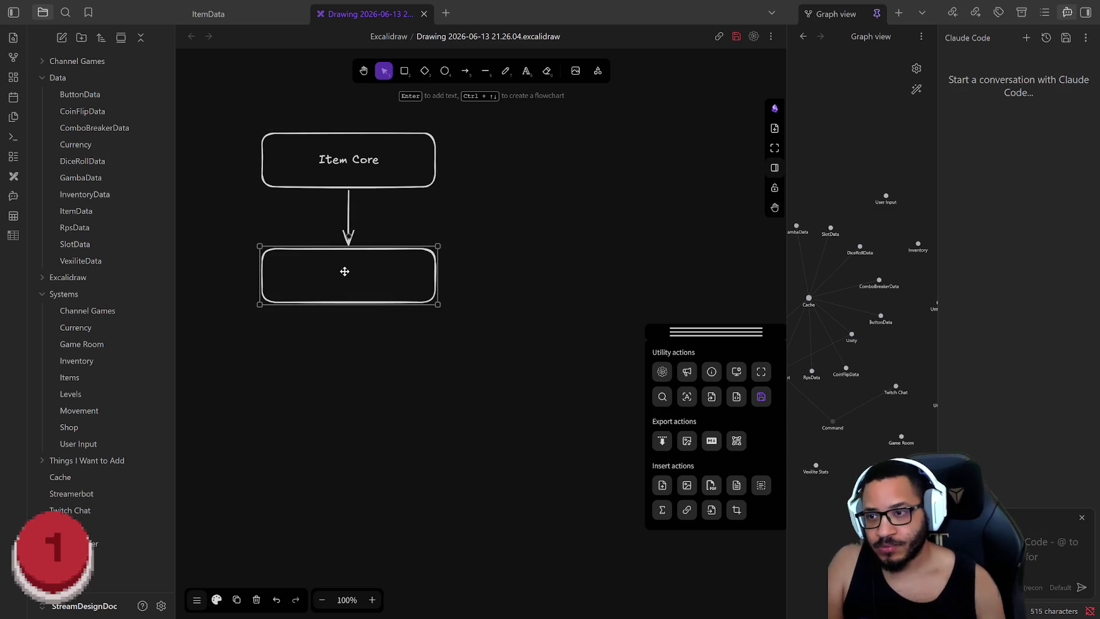
mouse_move(348, 251)
mouse_down()
mouse_move(347, 204)
mouse_move(337, 211)
mouse_up()
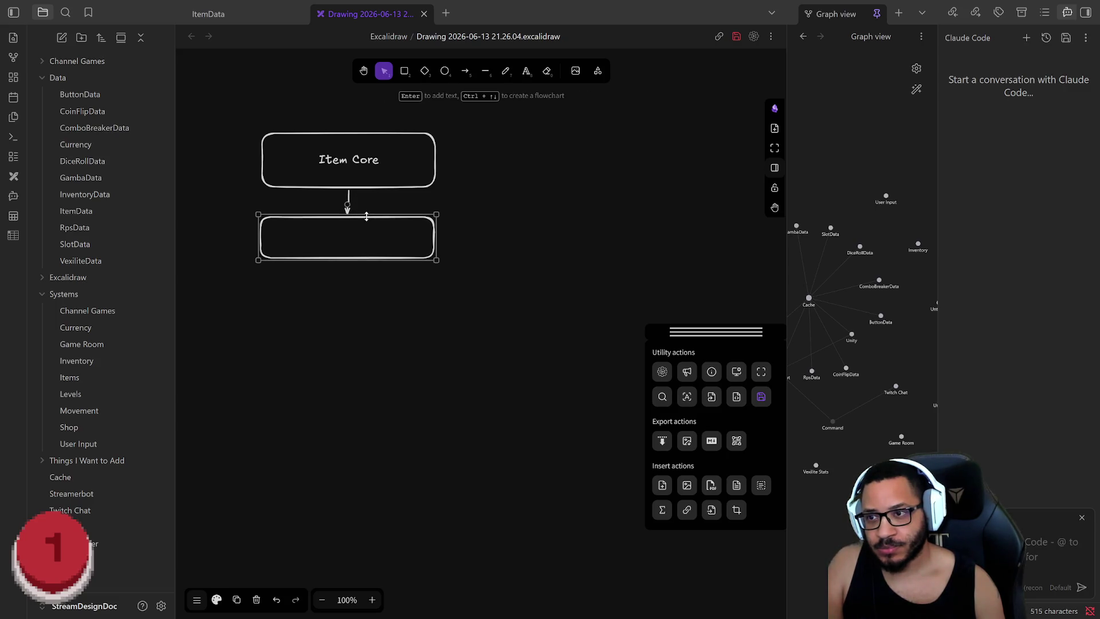
click(334, 245)
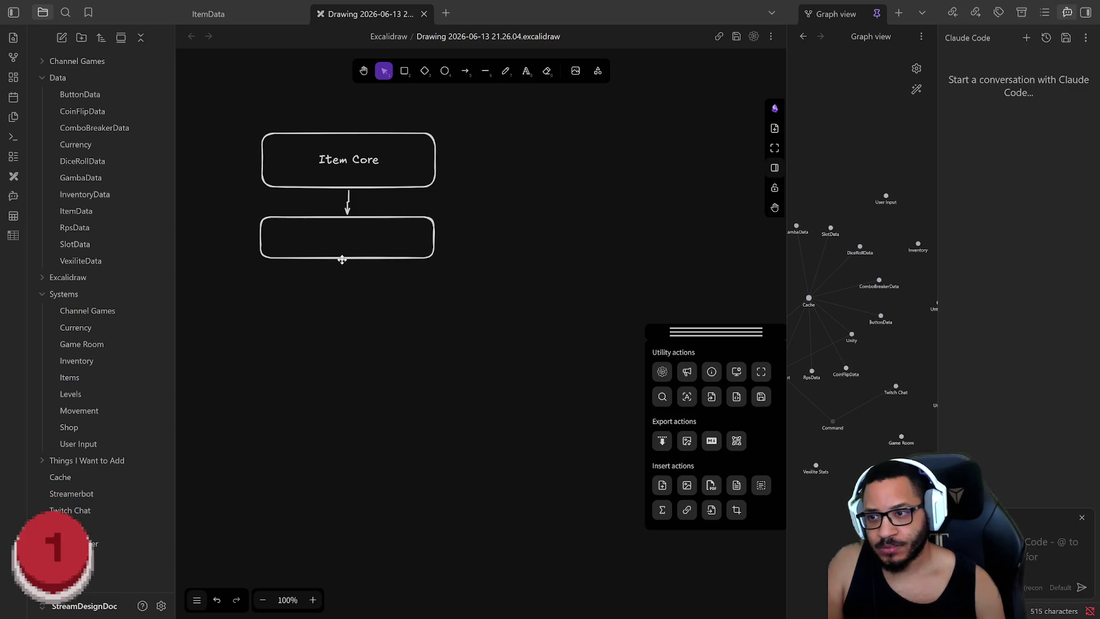
double_click(334, 241)
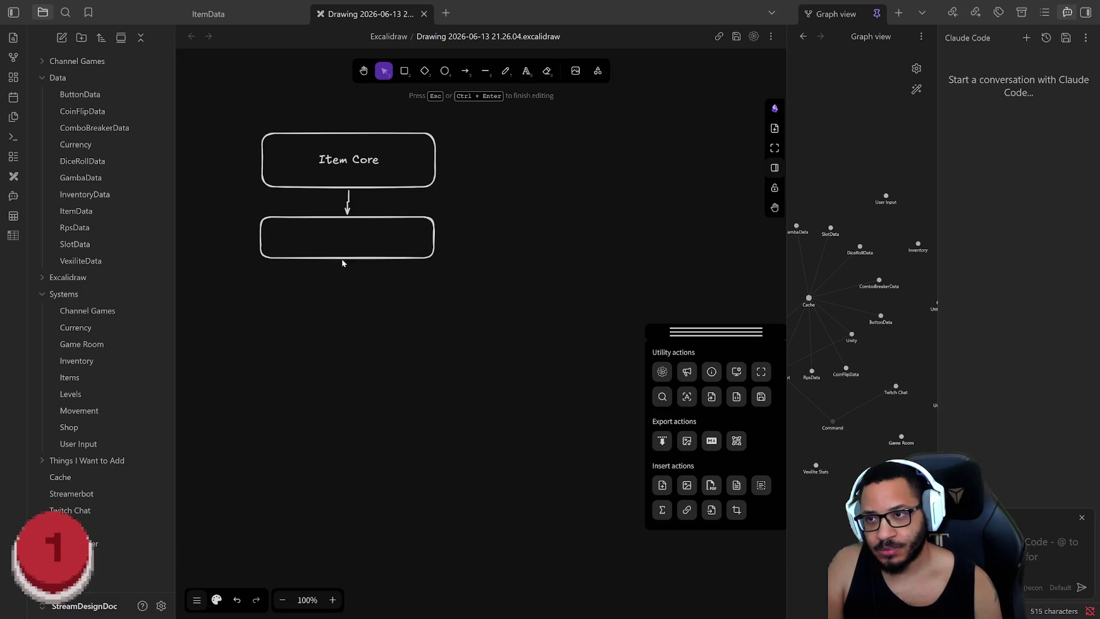
text(Item List)
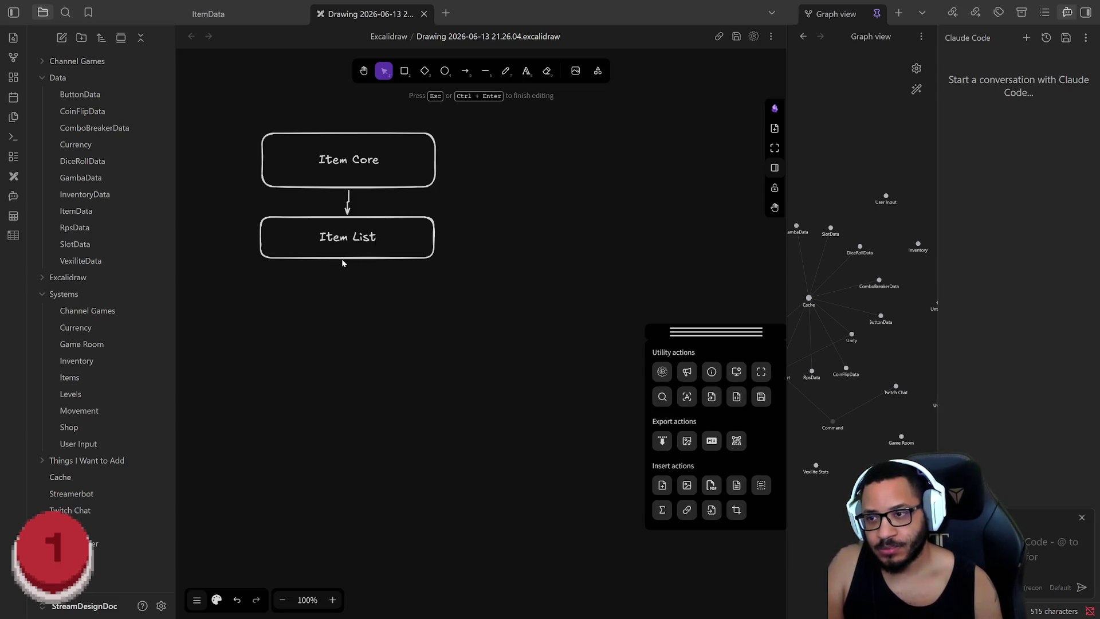
key(BackSpace)
key(BackSpace)
key(BackSpace)
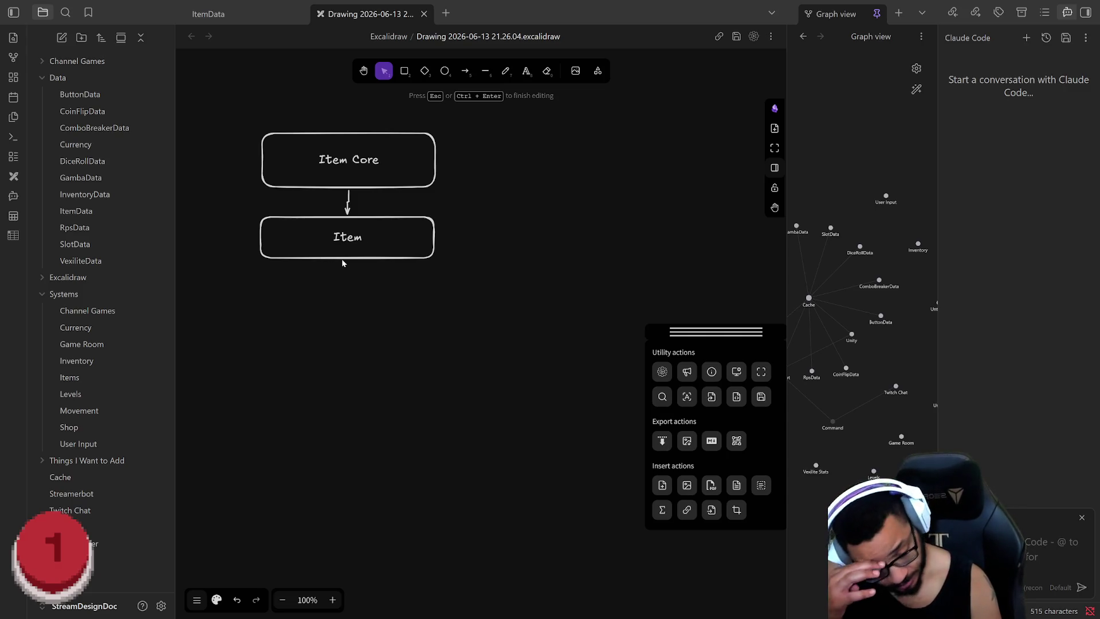
text(Instnace)
key(BackSpace)
key(BackSpace)
key(BackSpace)
text(anceList)
key(Return)
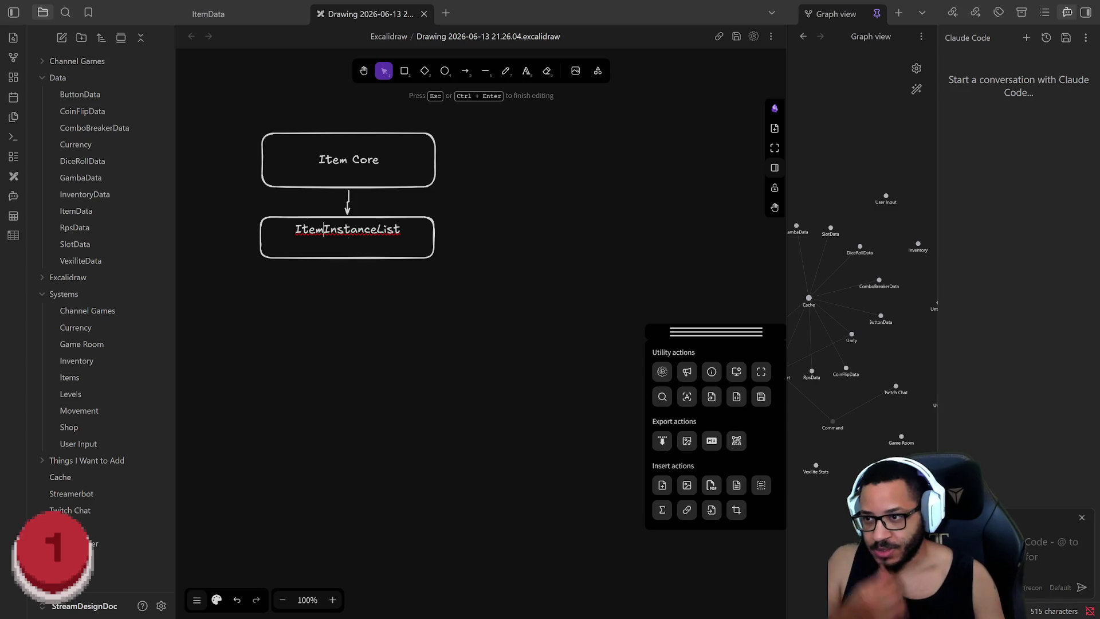
key(BackSpace)
key(Left)
key(Left)
key(Left)
key(Right)
key(Right)
key(Right)
key(Escape)
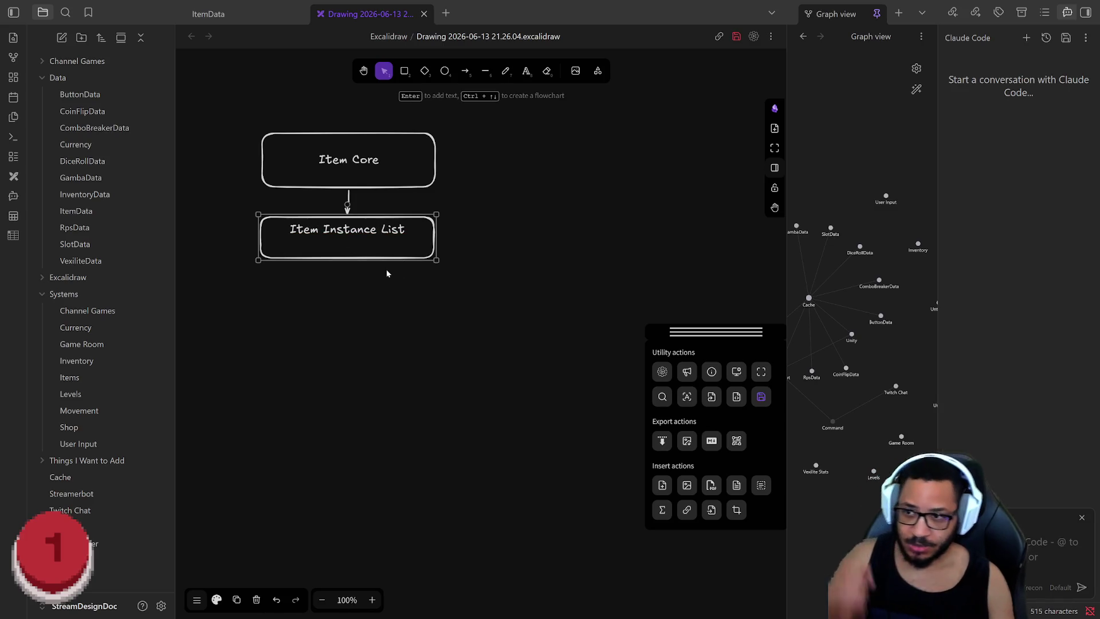
Nudge the Item Instance List box slightly into position under Item Core
key(Return)
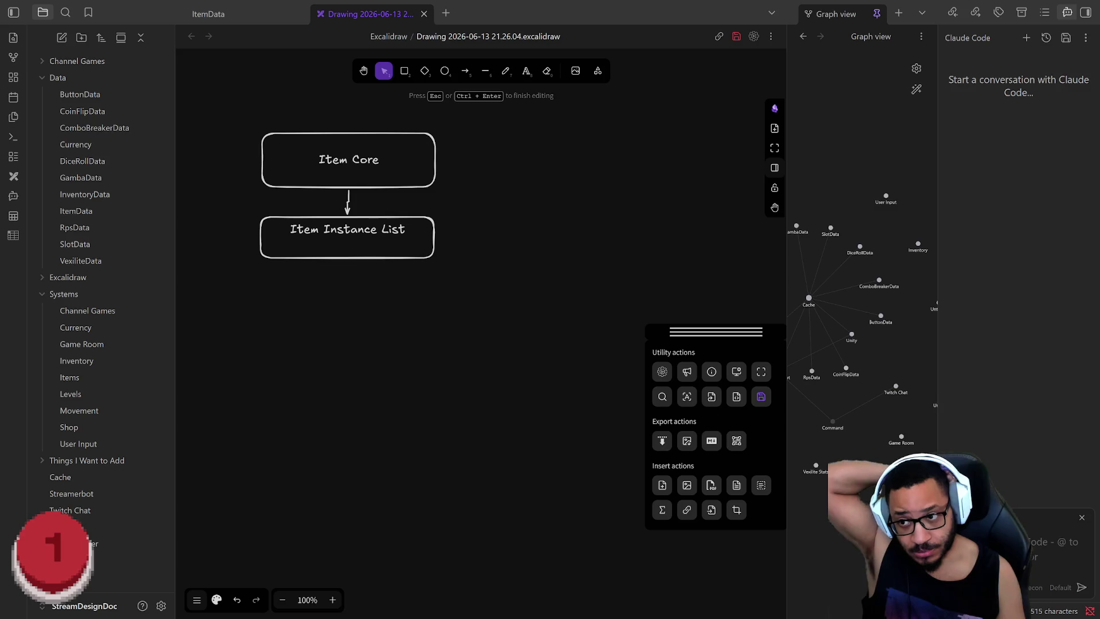
click(348, 205)
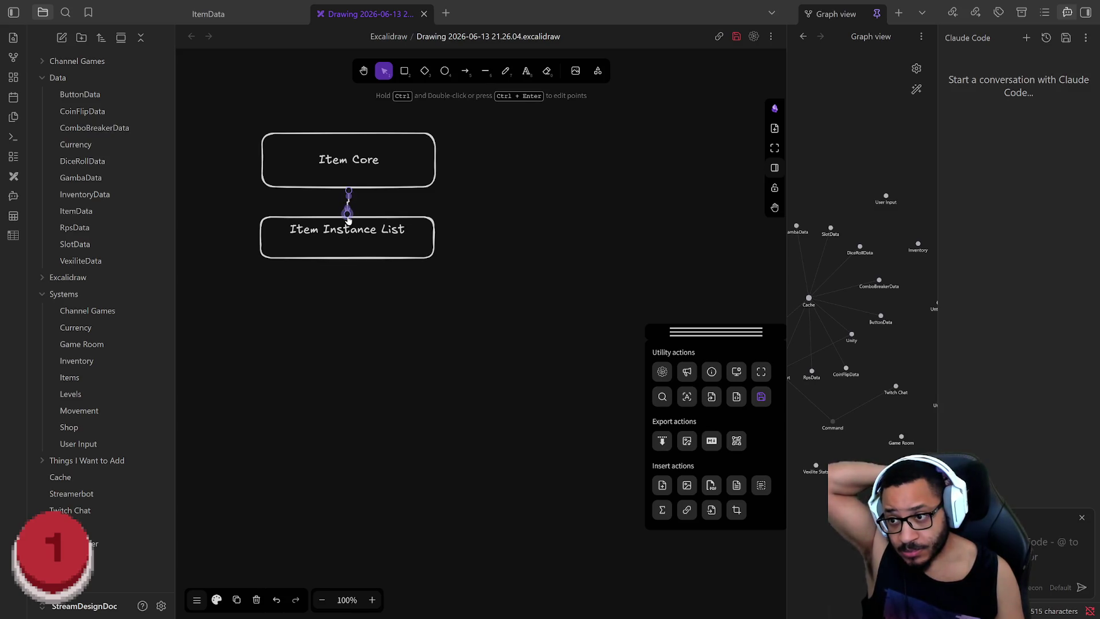
drag(357, 216, 362, 220)
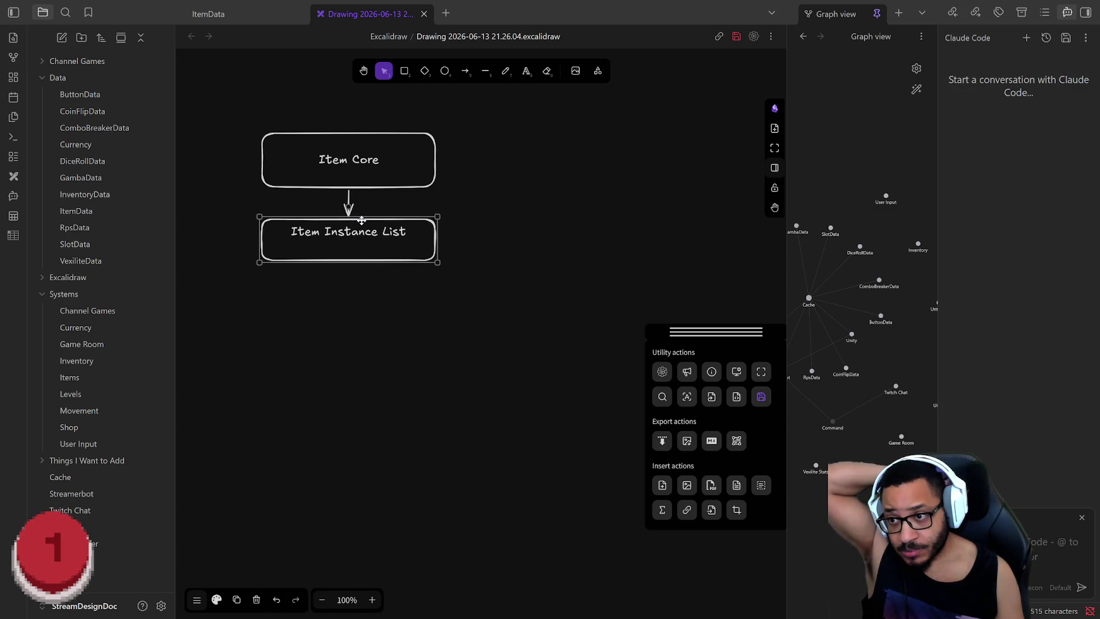
click(381, 312)
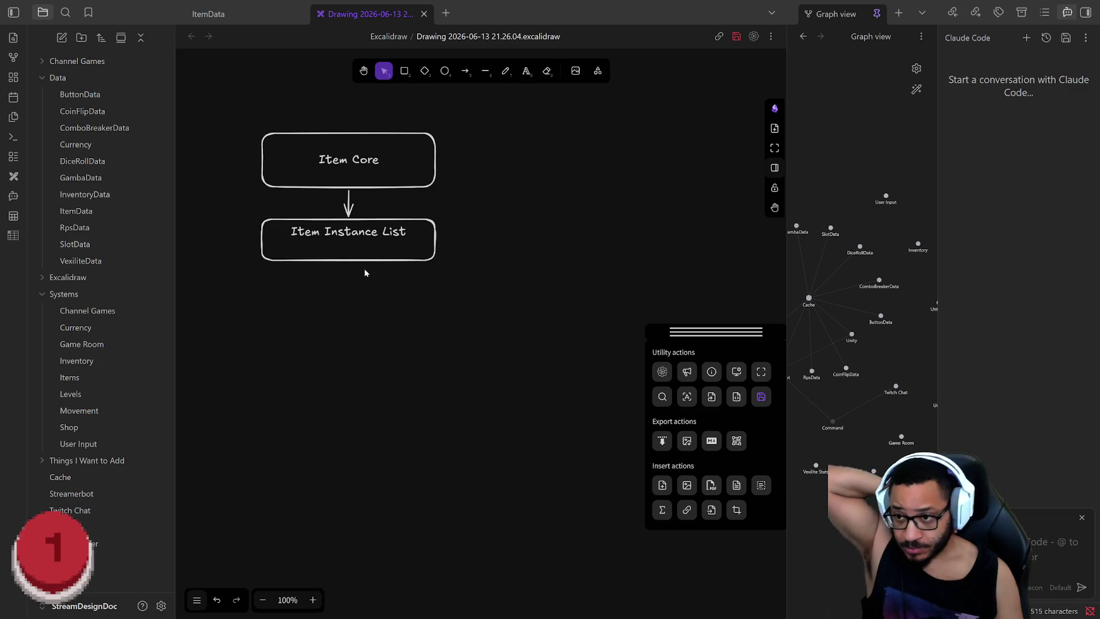
click(366, 252)
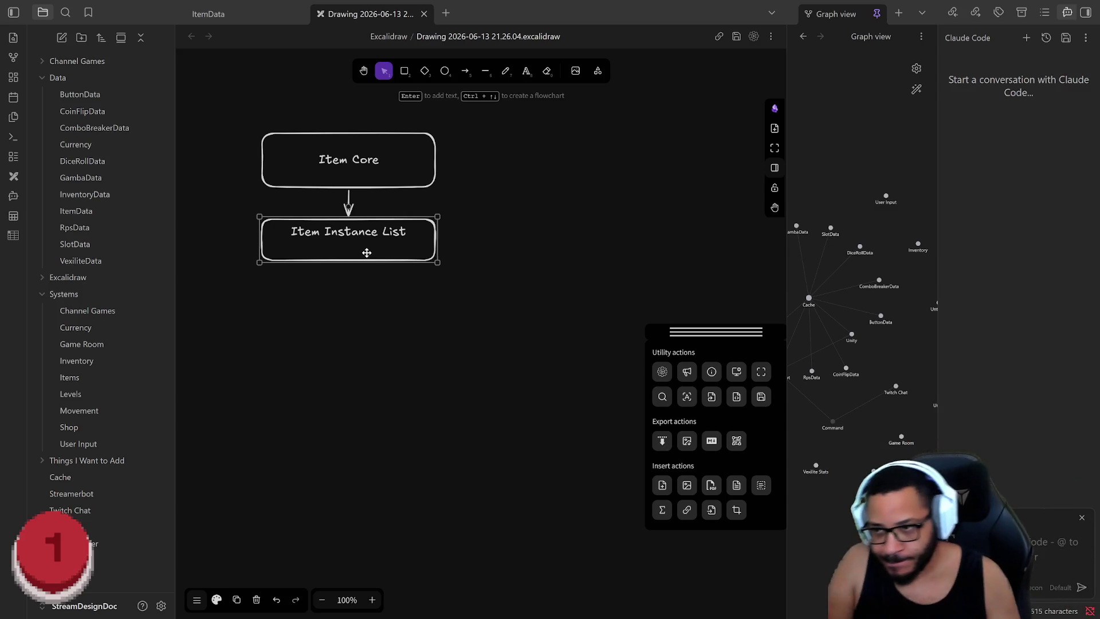
Fix the top box label so it reads 'Item Core'
double_click(382, 161)
key(Escape)
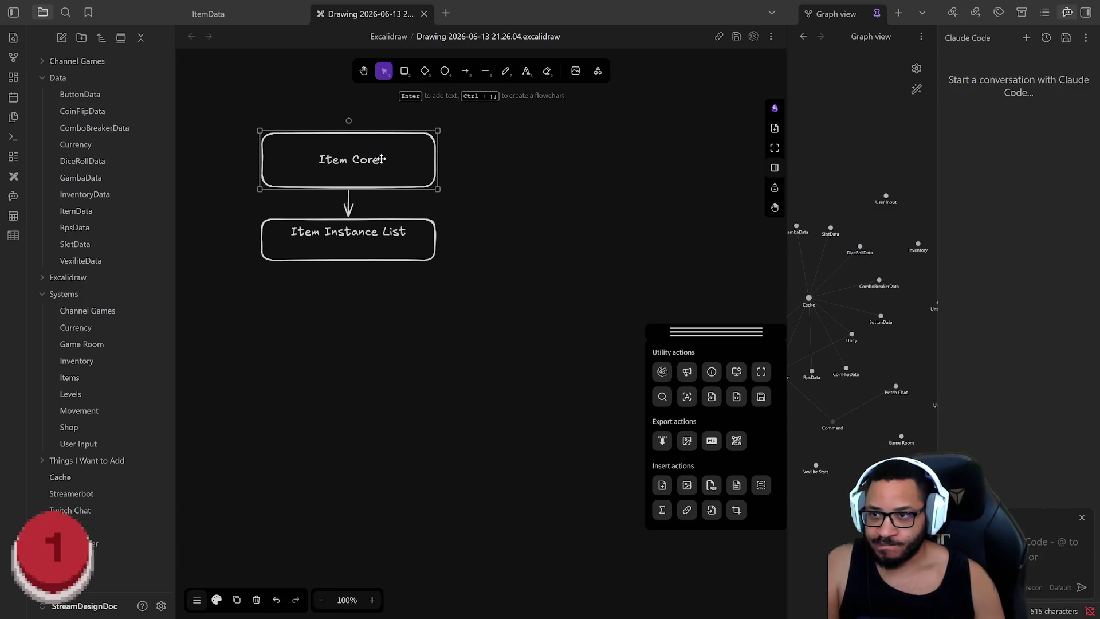
double_click(376, 161)
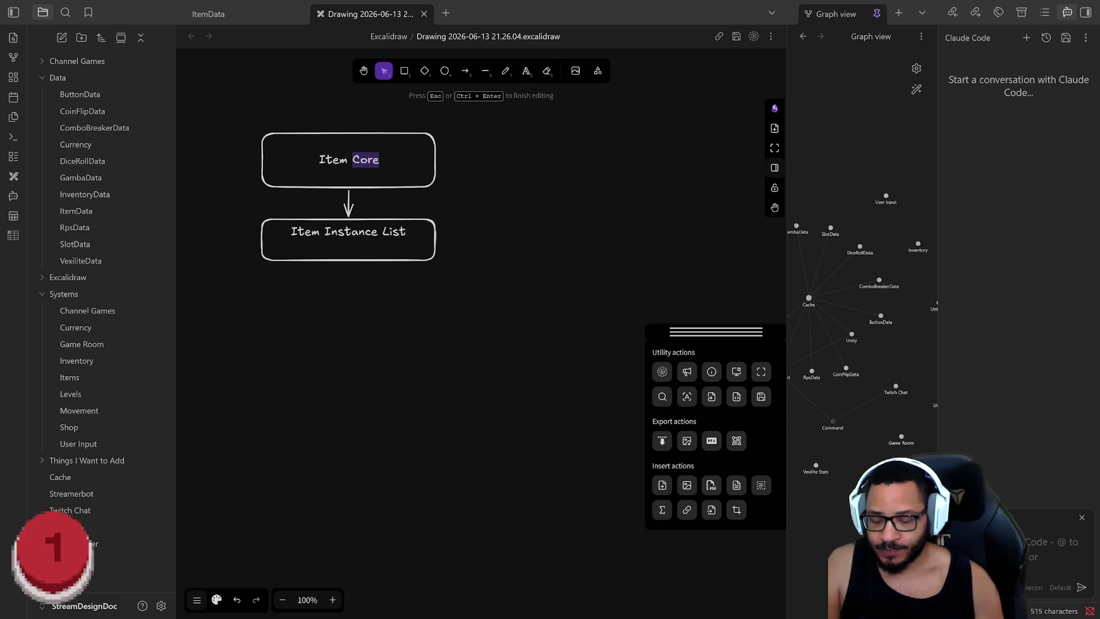
text(Hand)
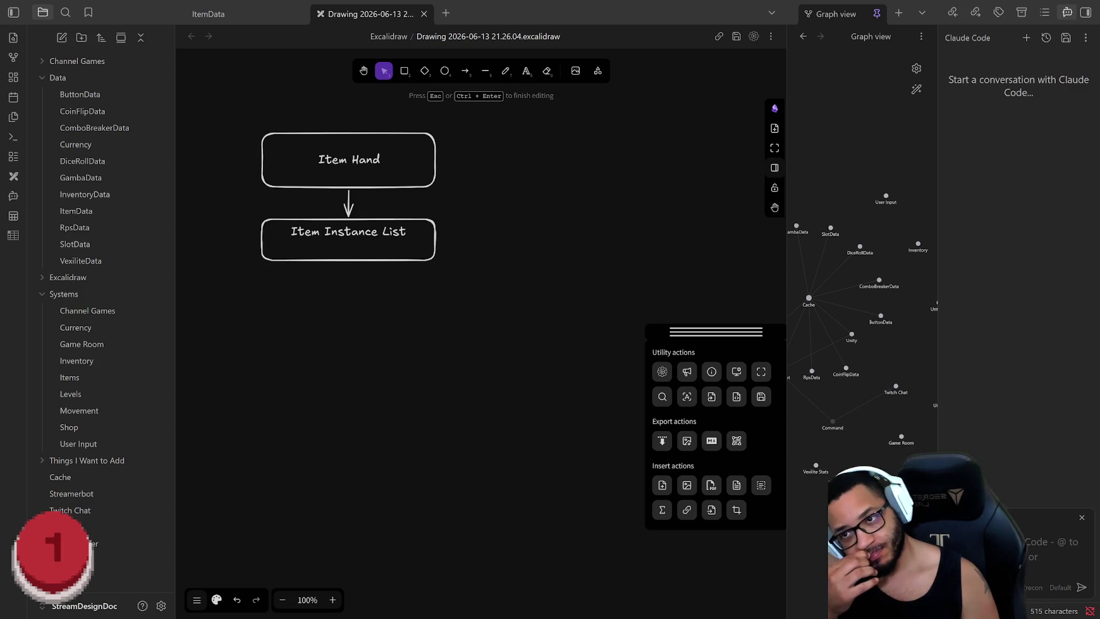
key(BackSpace)
key(BackSpace)
key(BackSpace)
key(BackSpace)
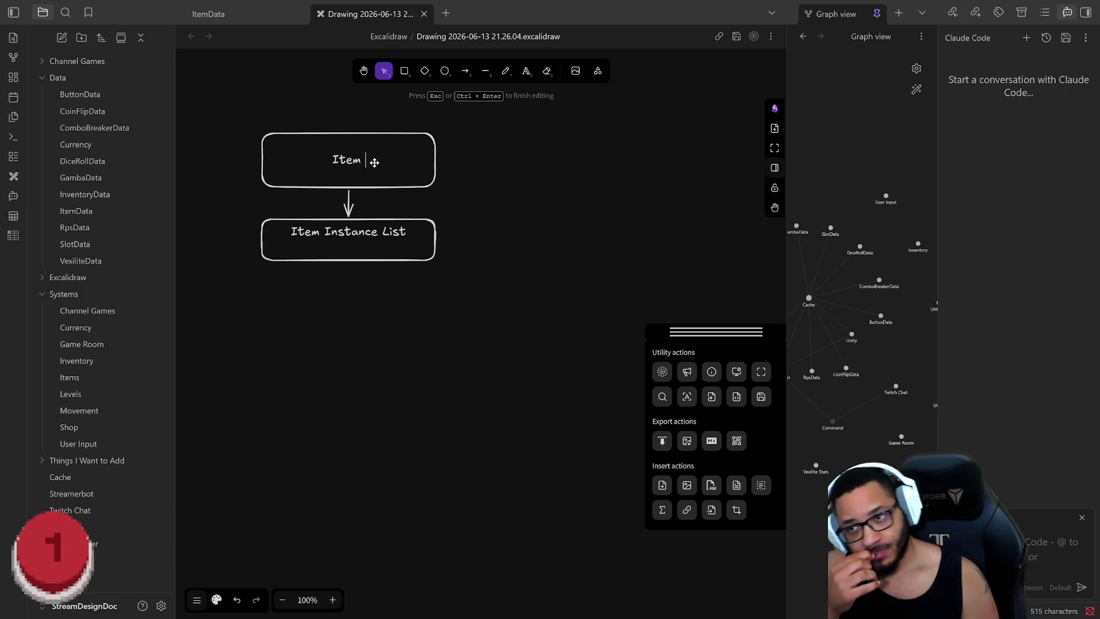
text(Core)
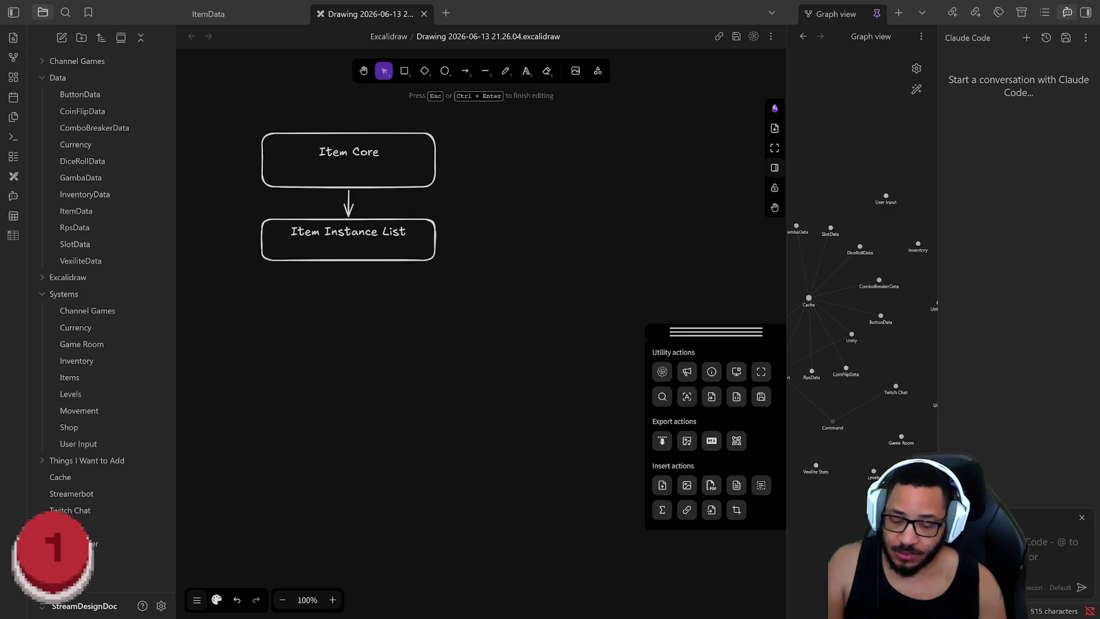
click(366, 241)
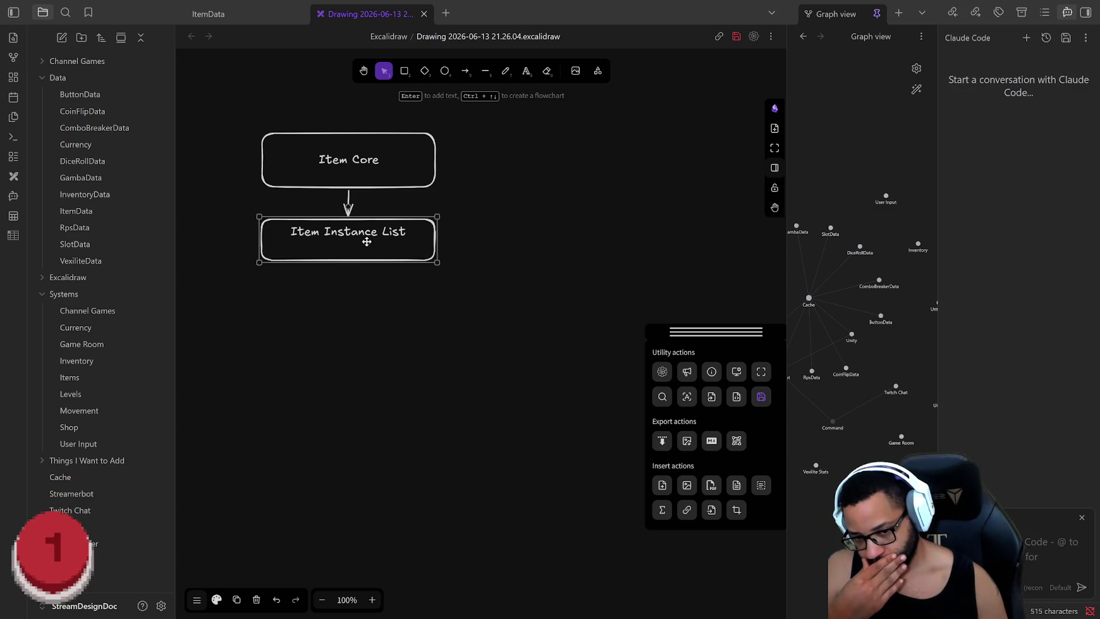
Tidy the Item Core label lines, then branch a second connected box from Item Core
click(386, 162)
key(Return)
key(Escape)
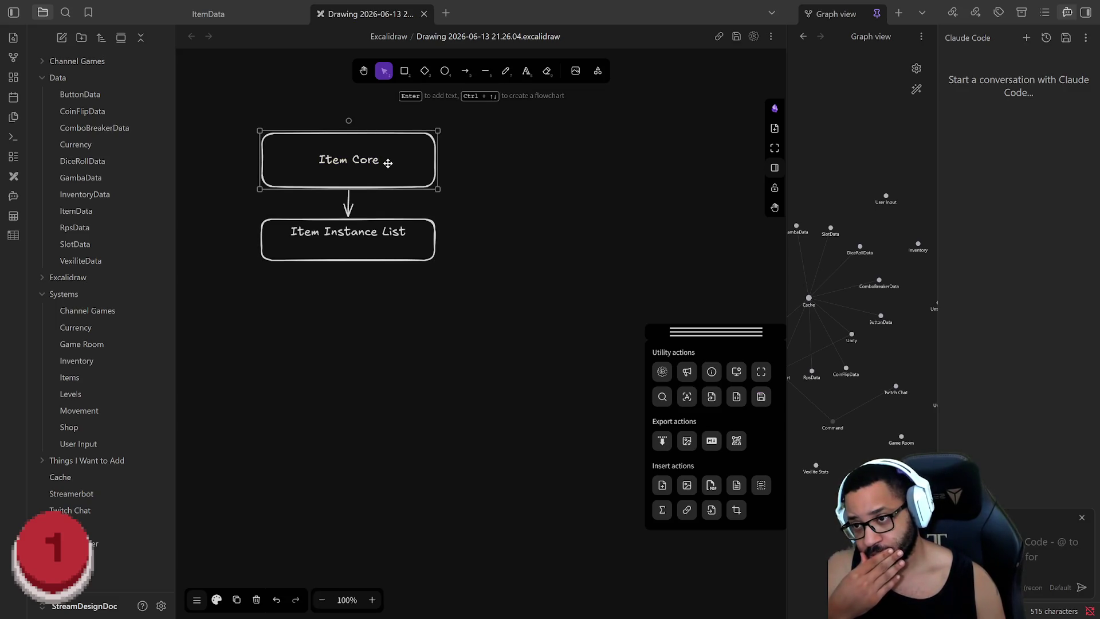
key(Return)
key(Escape)
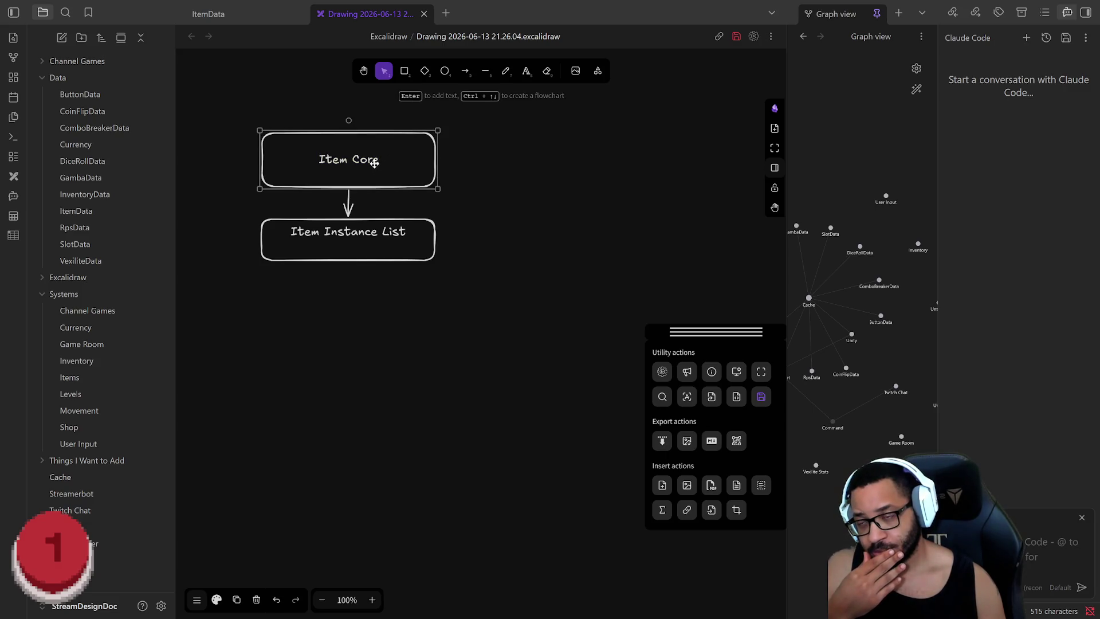
key(Return)
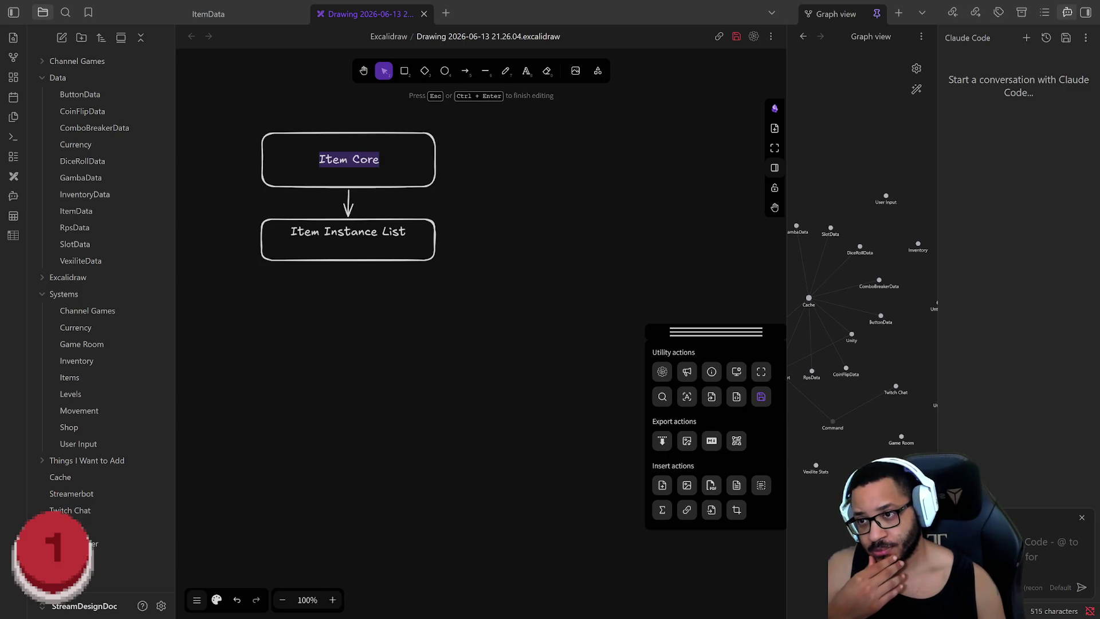
click(384, 173)
text(\)
key(Return)
key(BackSpace)
key(BackSpace)
key(Return)
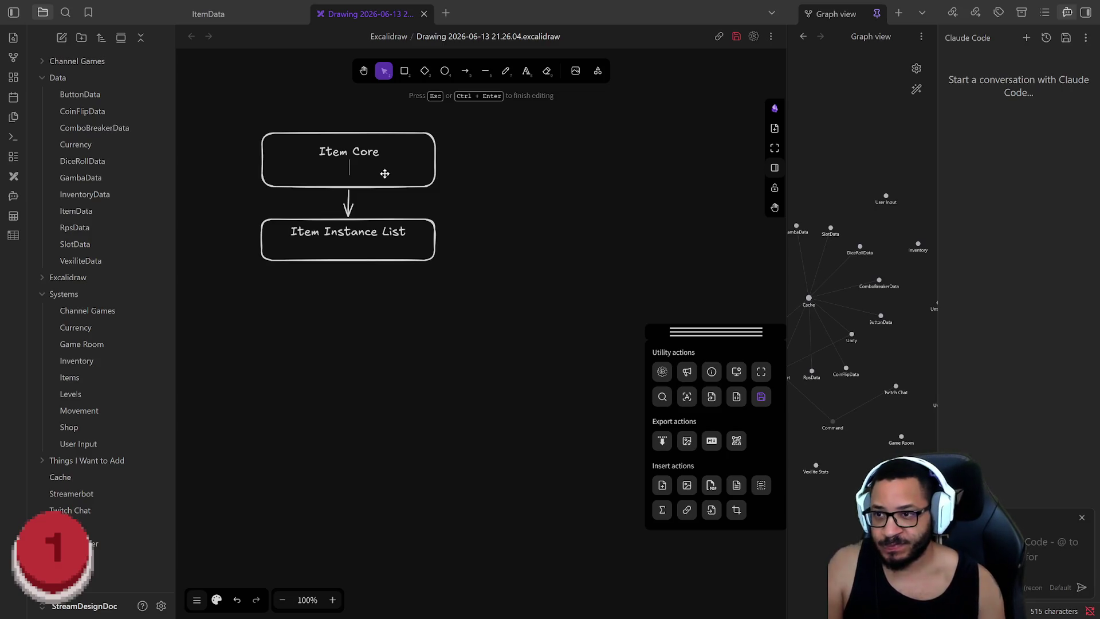
key(Escape)
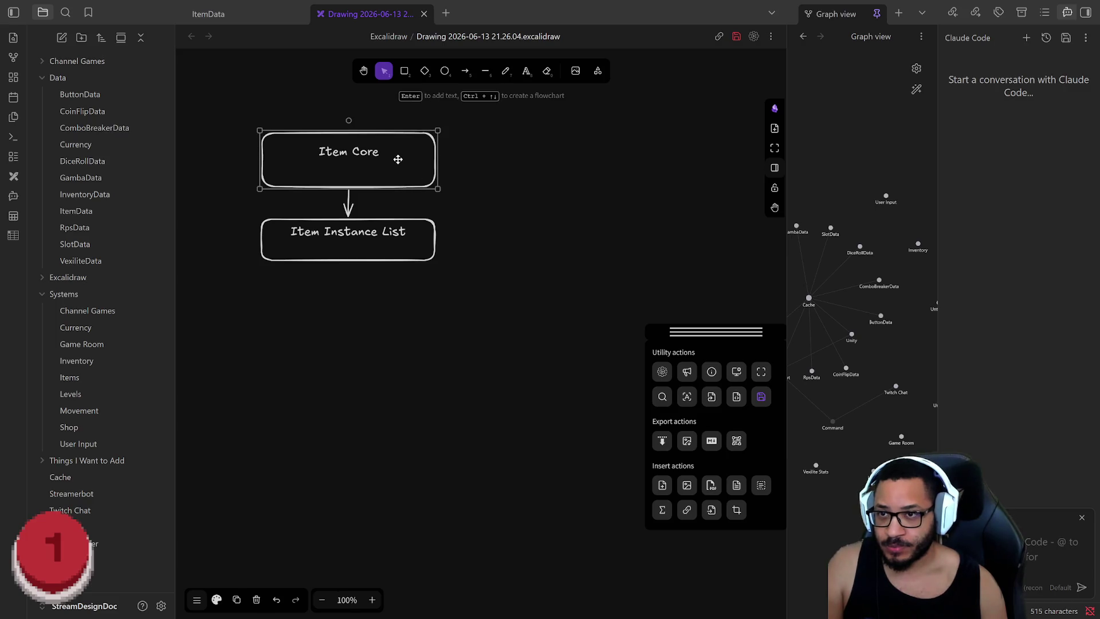
key(ctrl+Right)
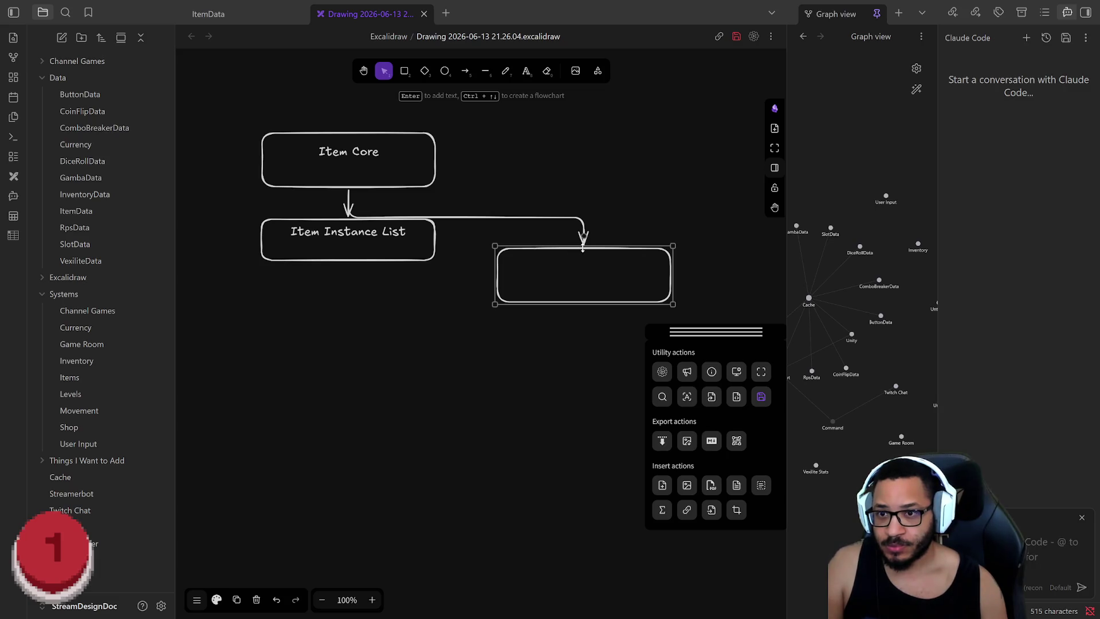
Place the new box beside Item Instance List and label it 'Item Functions'
drag(578, 249, 528, 220)
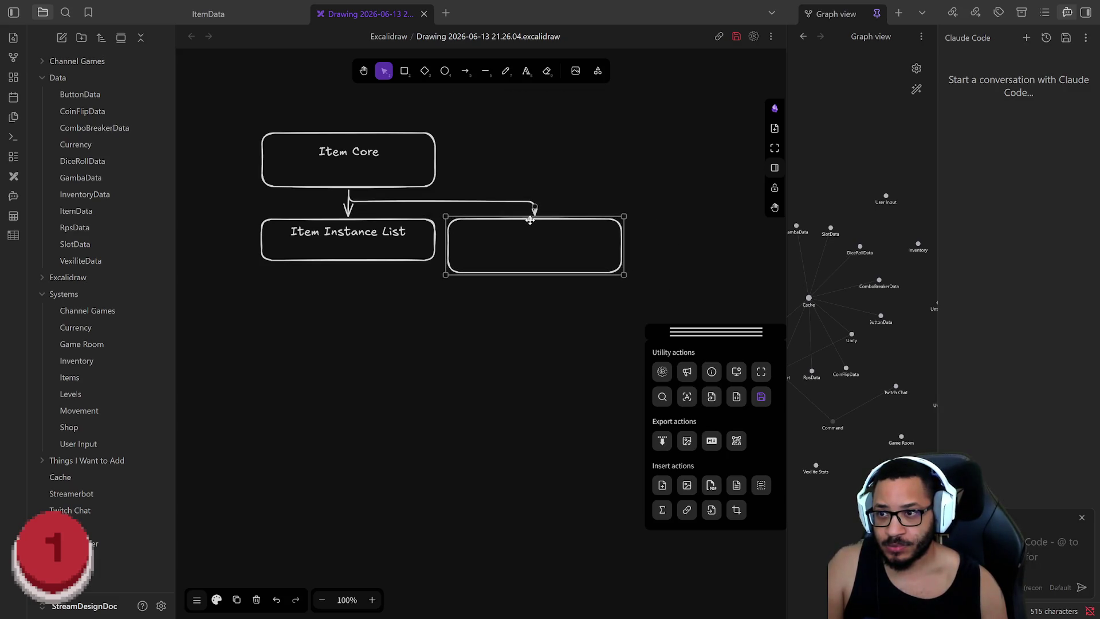
drag(528, 220, 526, 225)
drag(452, 262, 448, 262)
double_click(500, 245)
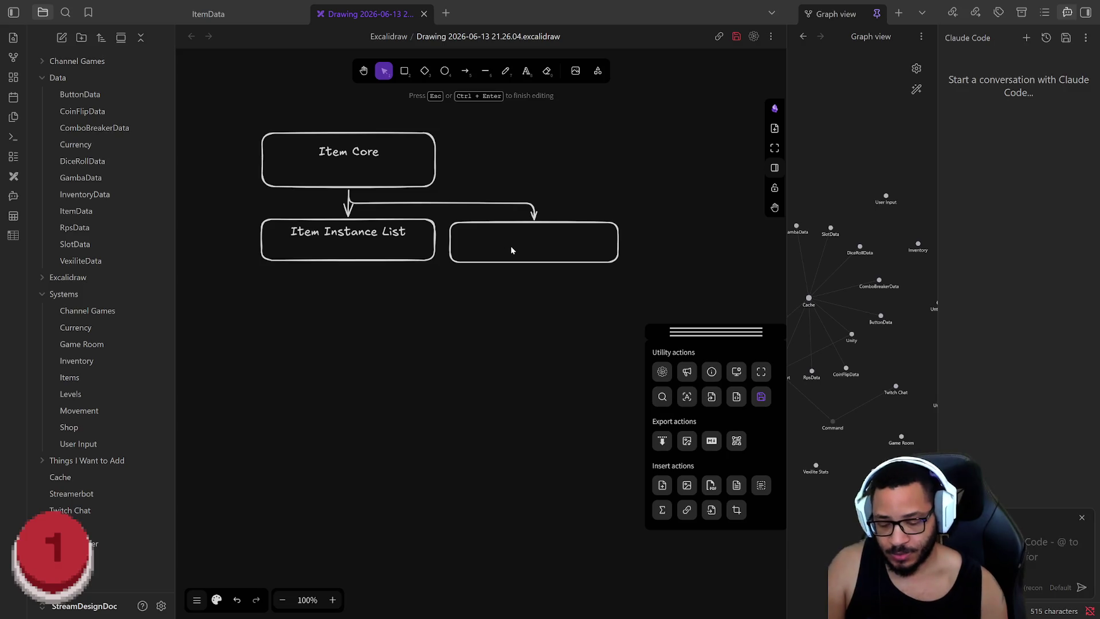
text(Item )
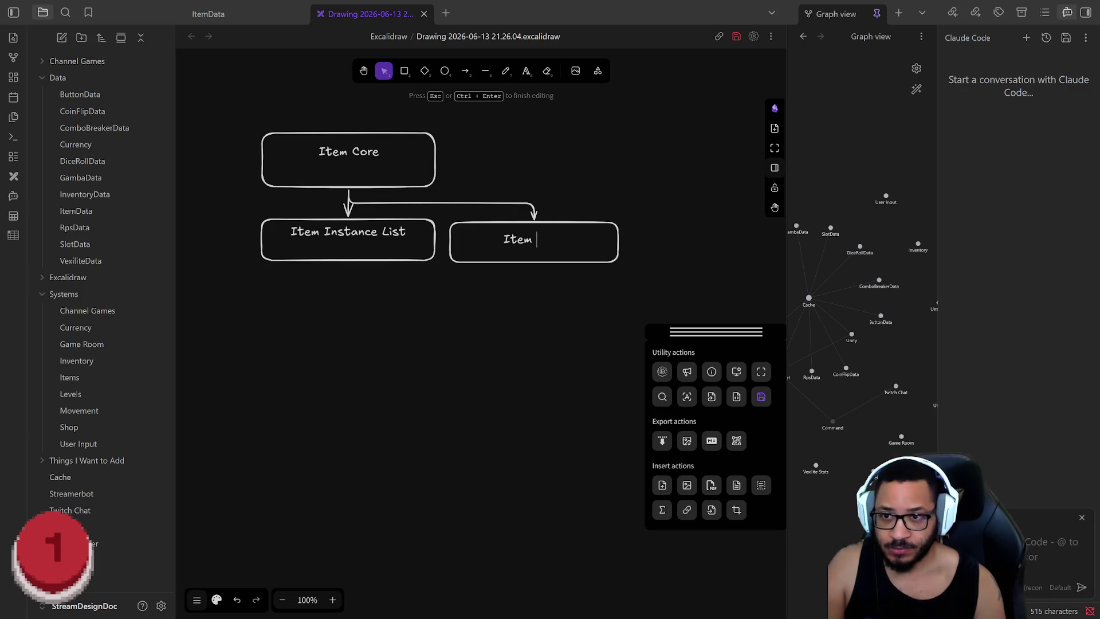
text(Functions)
key(Home)
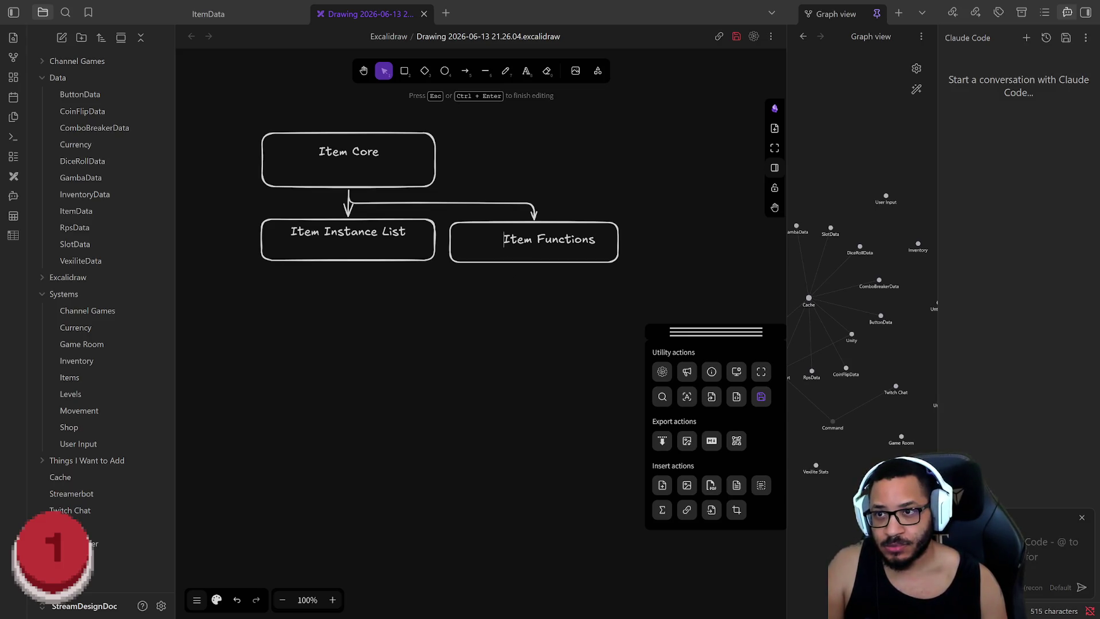
key(Return)
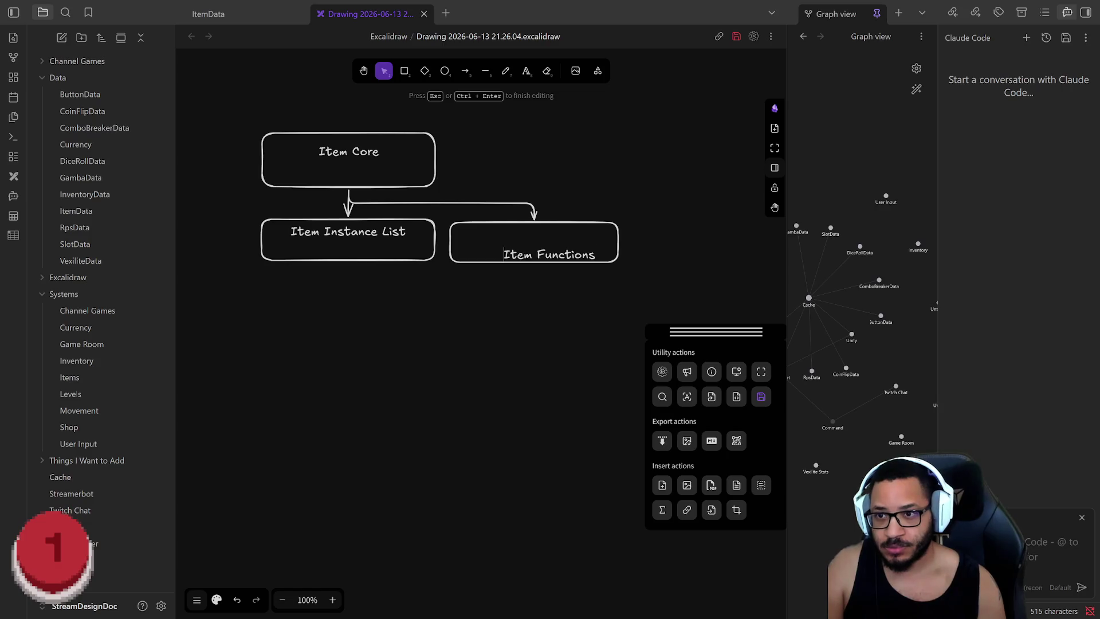
key(BackSpace)
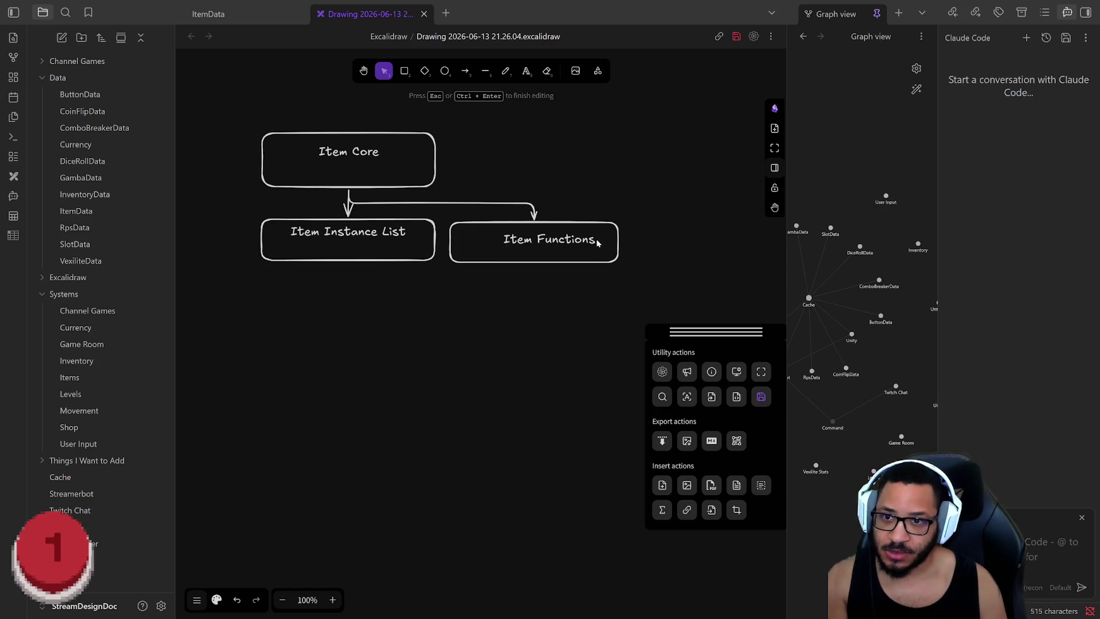
key(ctrl+a)
key(Escape)
drag(576, 245, 560, 245)
Nudge the Item Instance List box down to line up with Item Functions
click(370, 242)
double_click(404, 234)
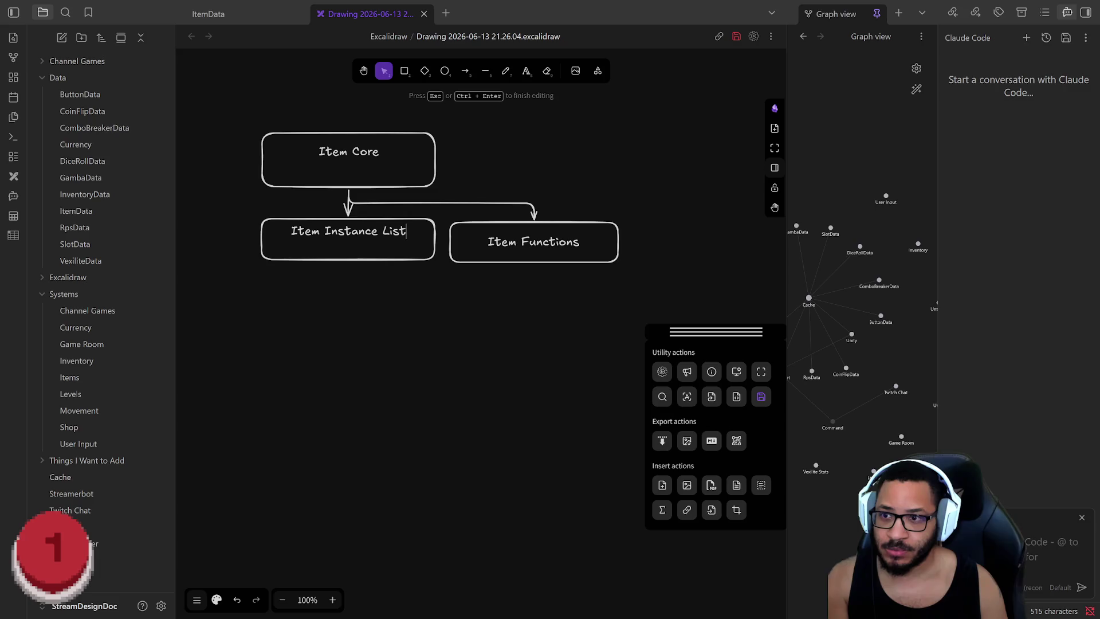
key(Escape)
drag(401, 231, 386, 238)
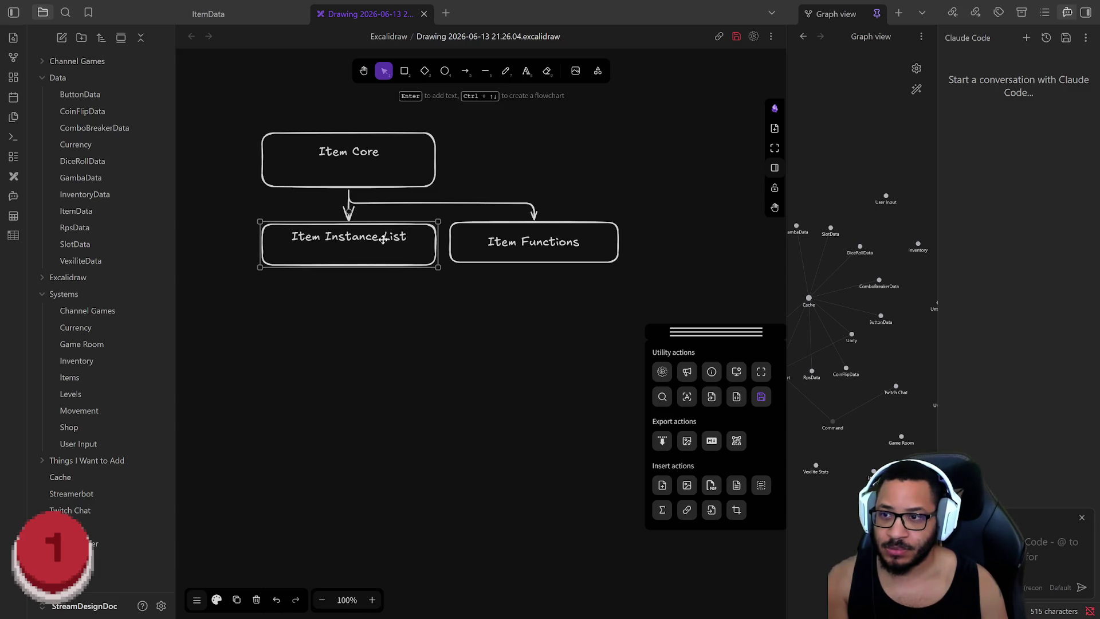
key(Return)
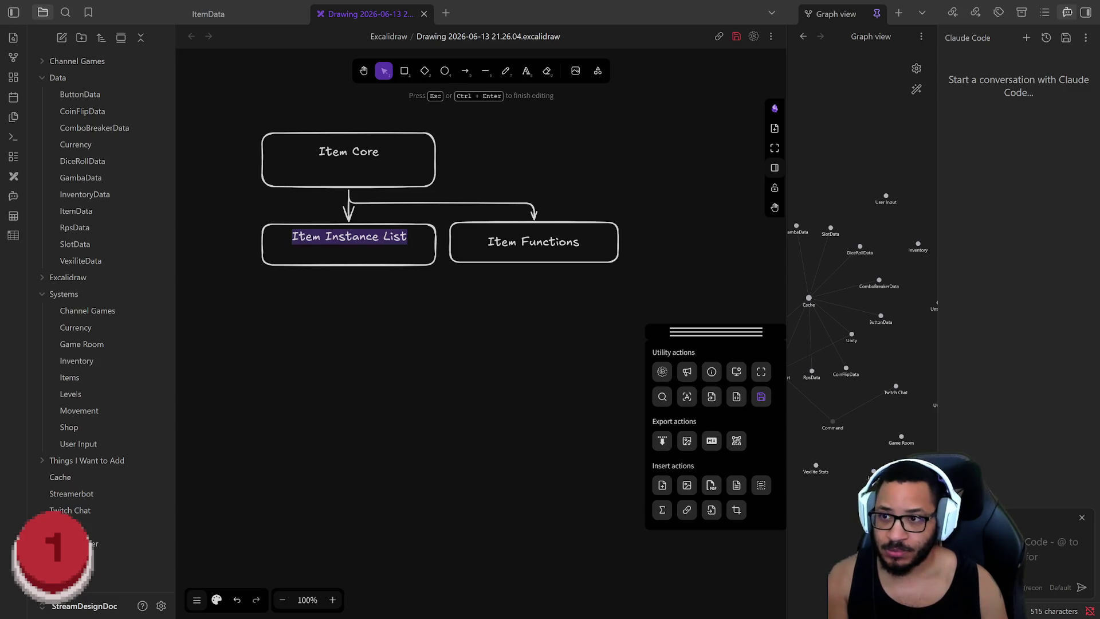
click(400, 237)
Replace the loose Item Functions text with a centred 'Item Functions' label inside the box
click(524, 246)
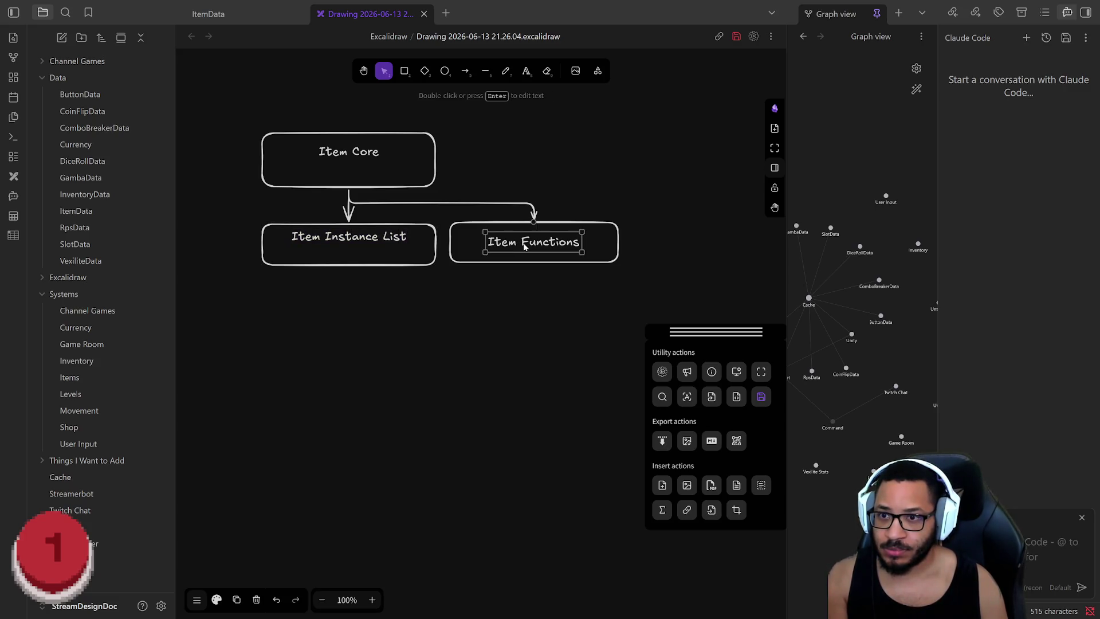
key(Delete)
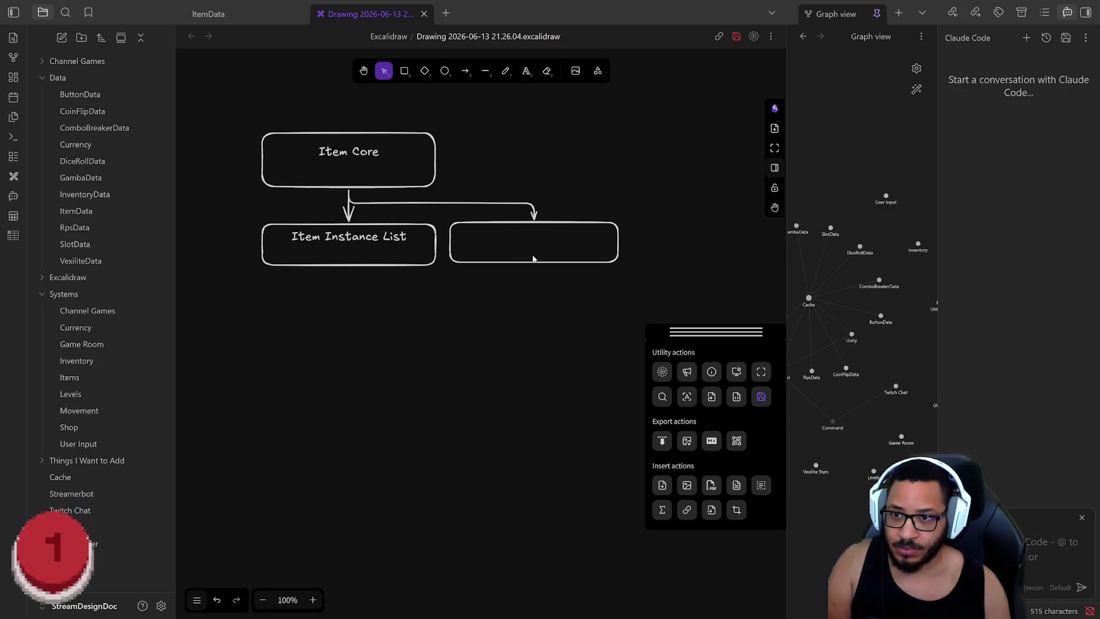
click(534, 263)
key(Return)
text(Item F)
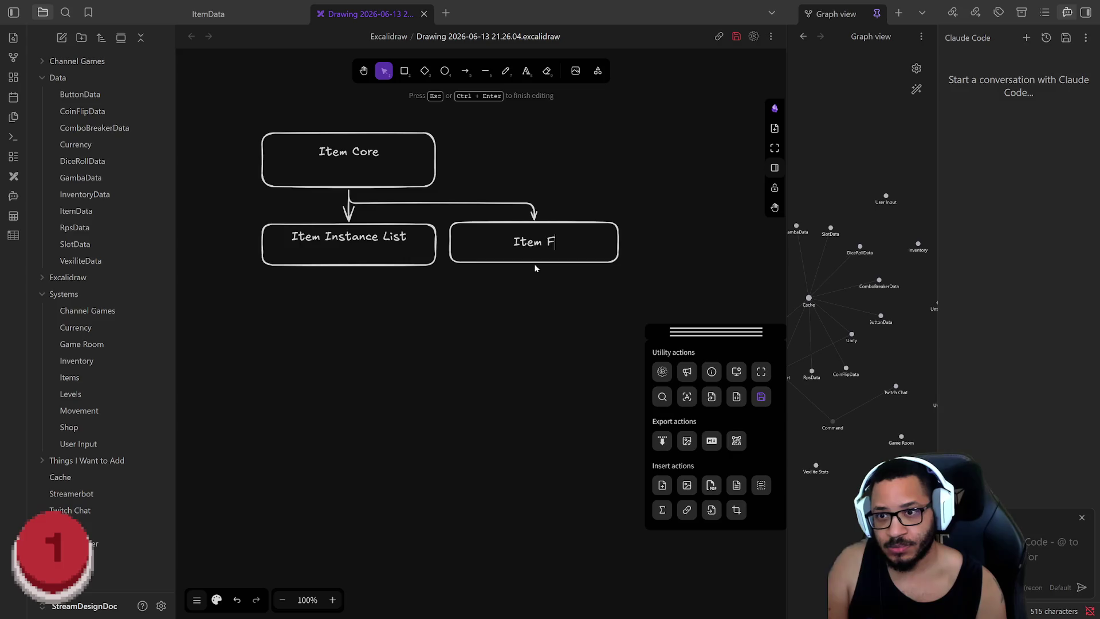
text(unctions)
key(Return)
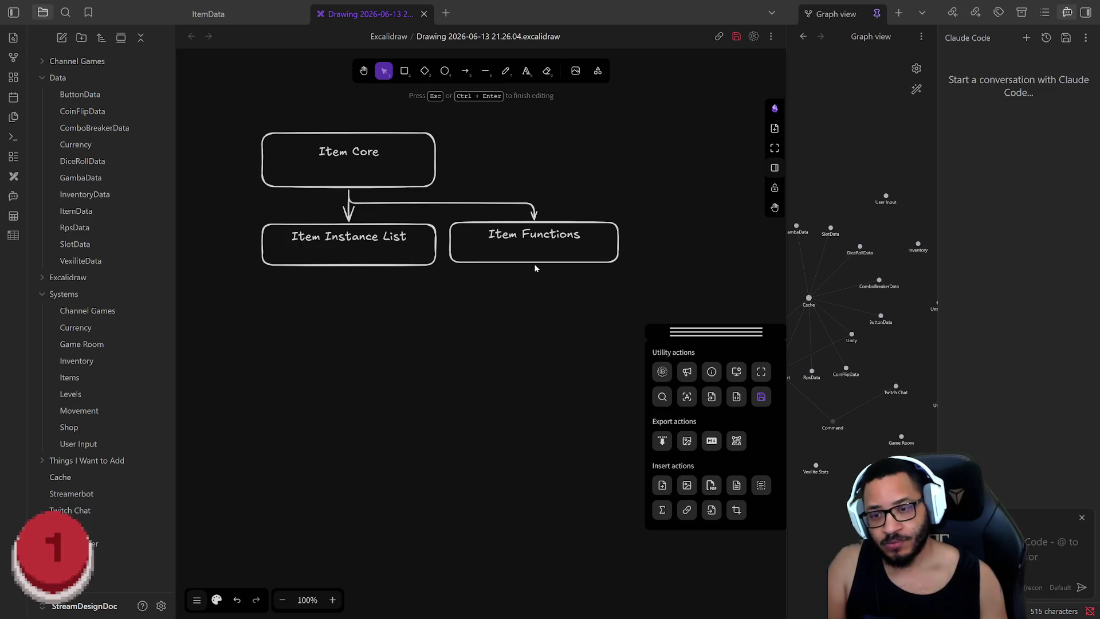
key(BackSpace)
key(Escape)
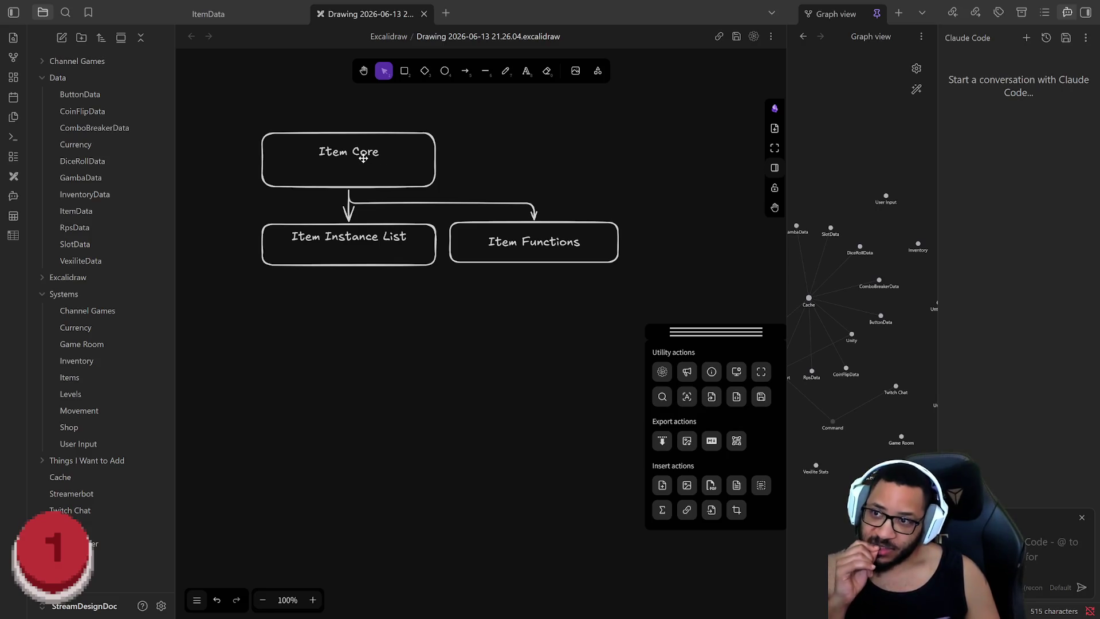
Centre Item Core above both boxes and remove the blank line from the Item Instance List label
drag(400, 185, 483, 167)
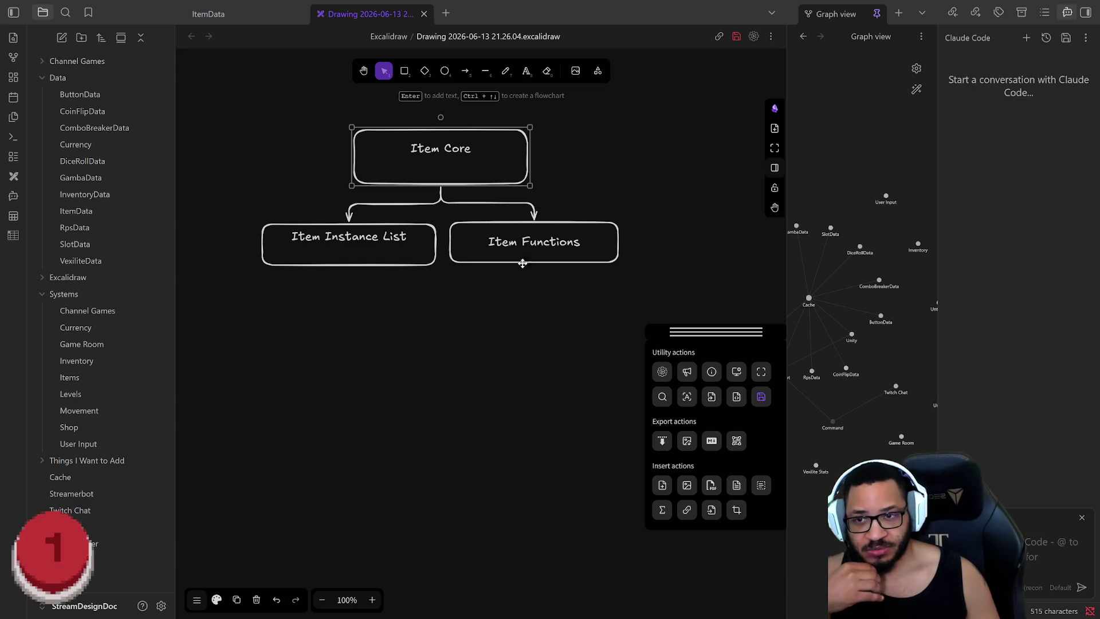
click(351, 236)
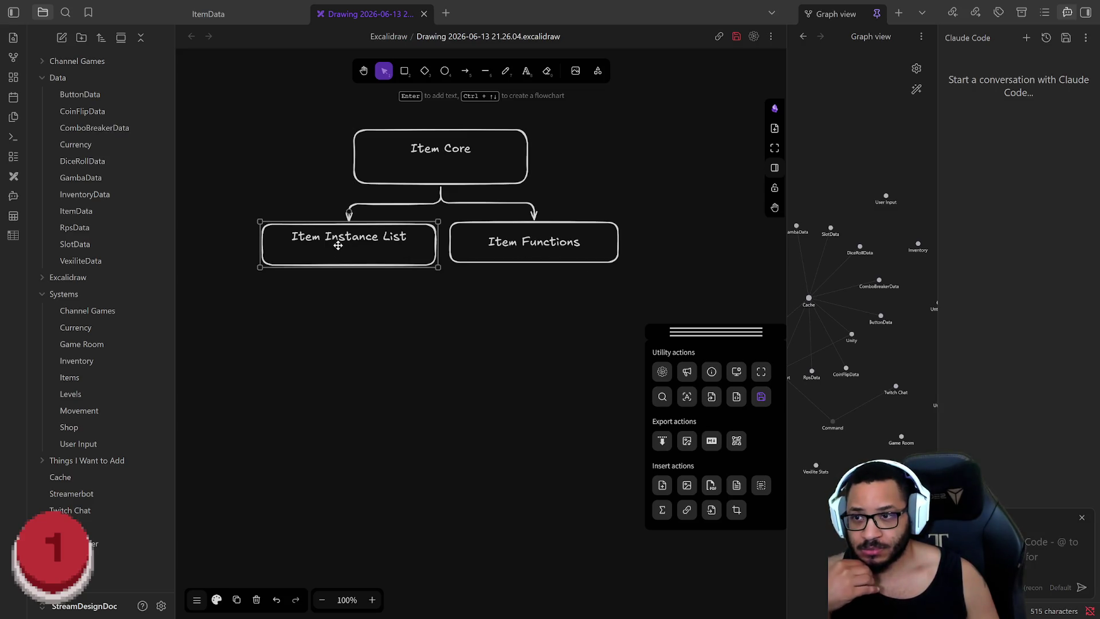
double_click(338, 244)
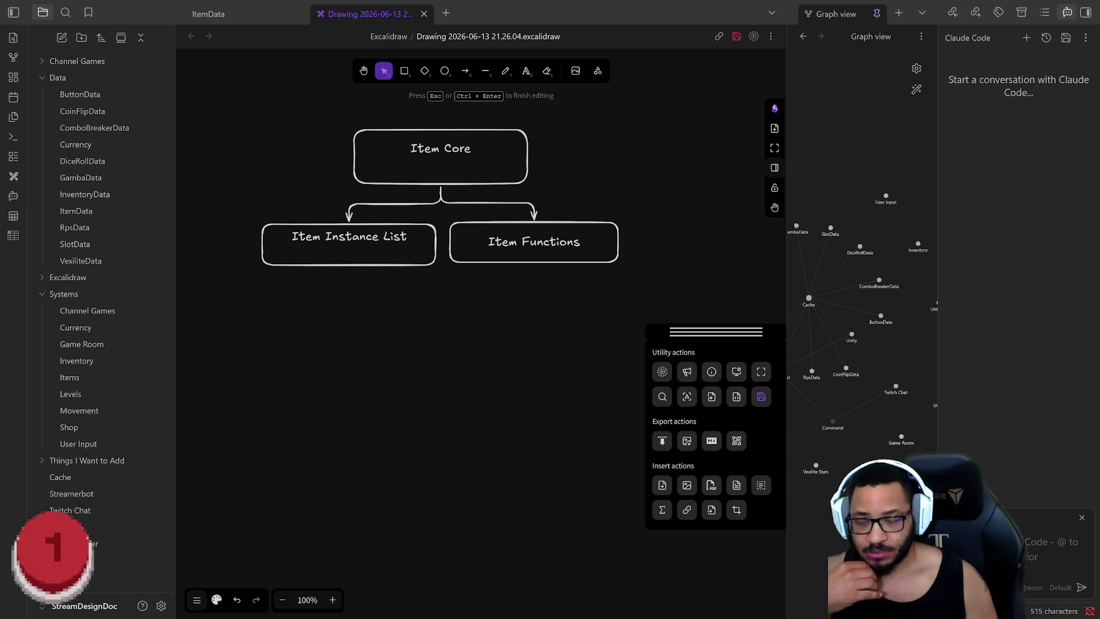
key(BackSpace)
click(496, 383)
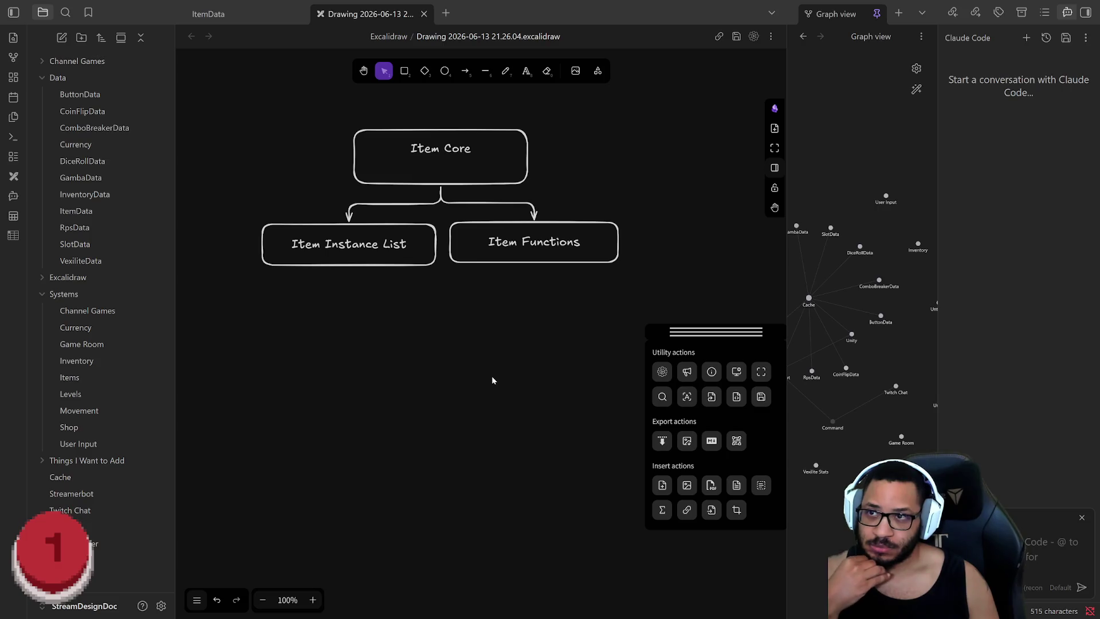
scroll(191, 250, down, 1)
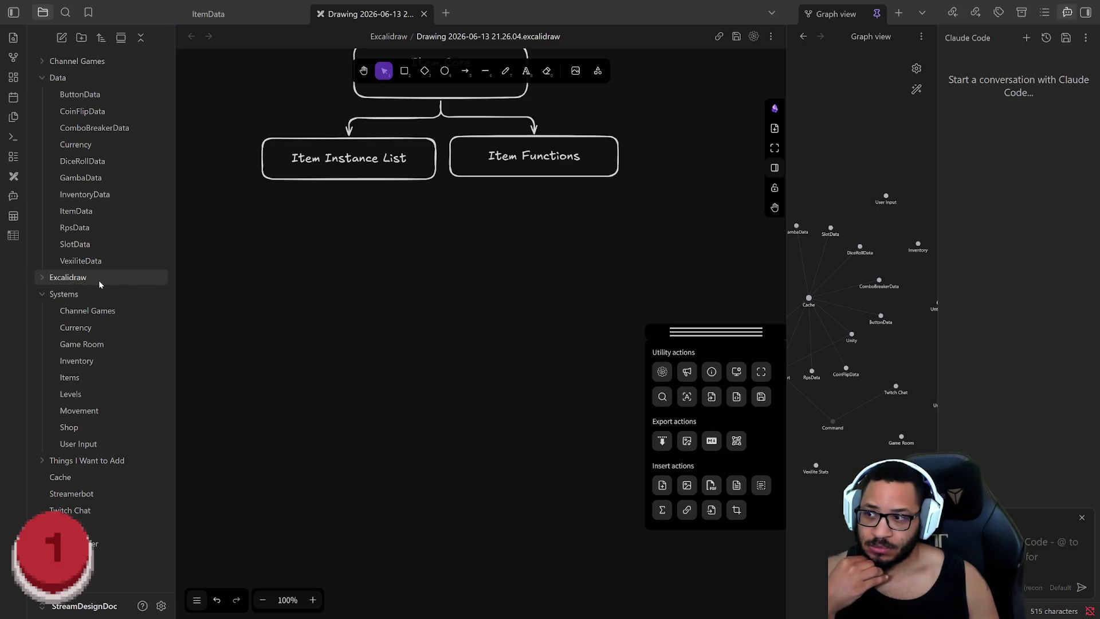
scroll(298, 260, up, 2)
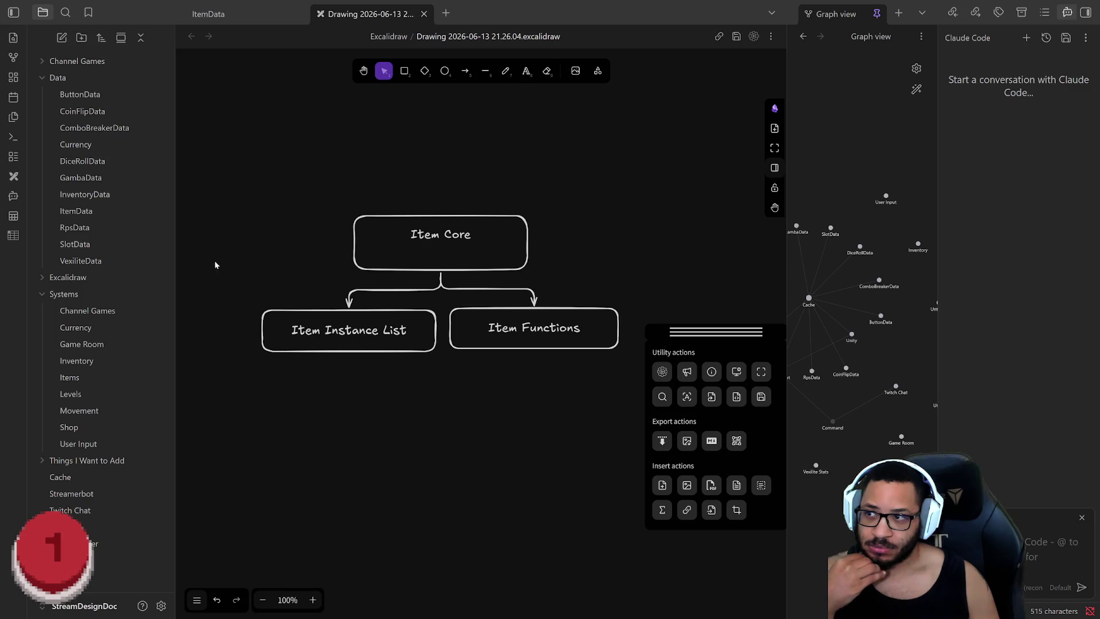
Rename the drawing file in the Excalidraw folder to 'Item System'
click(46, 279)
drag(89, 296, 78, 397)
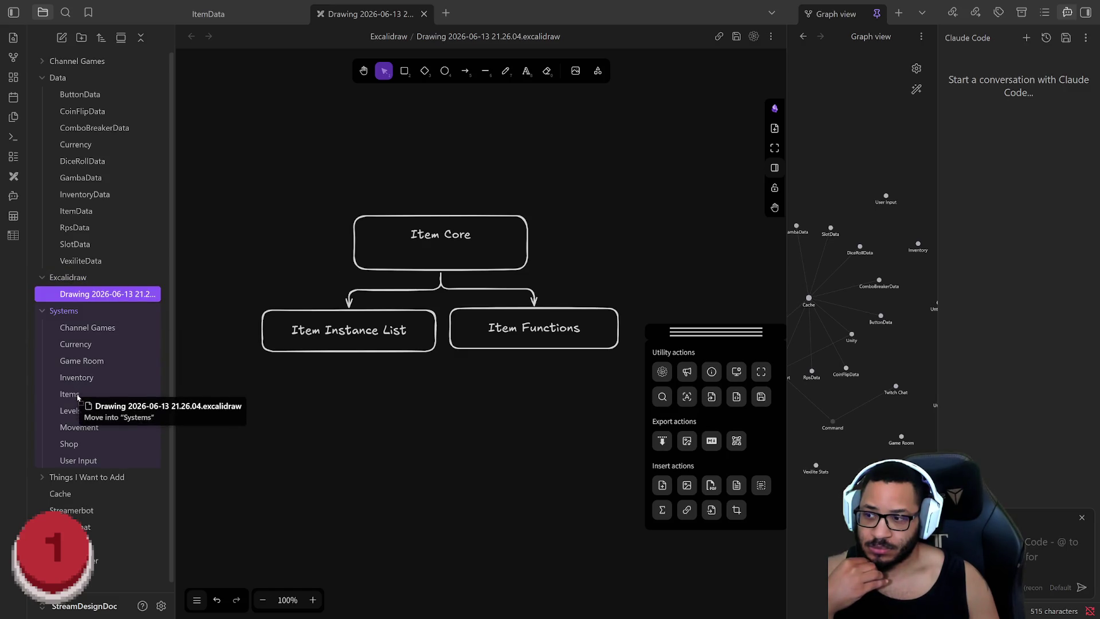
drag(78, 397, 73, 297)
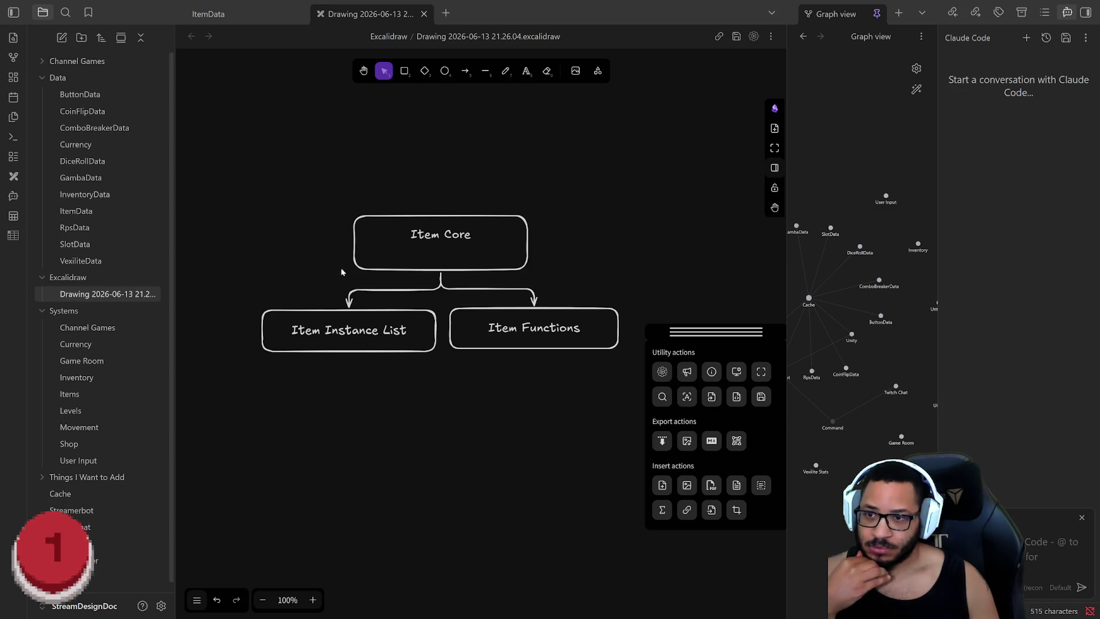
click(114, 297)
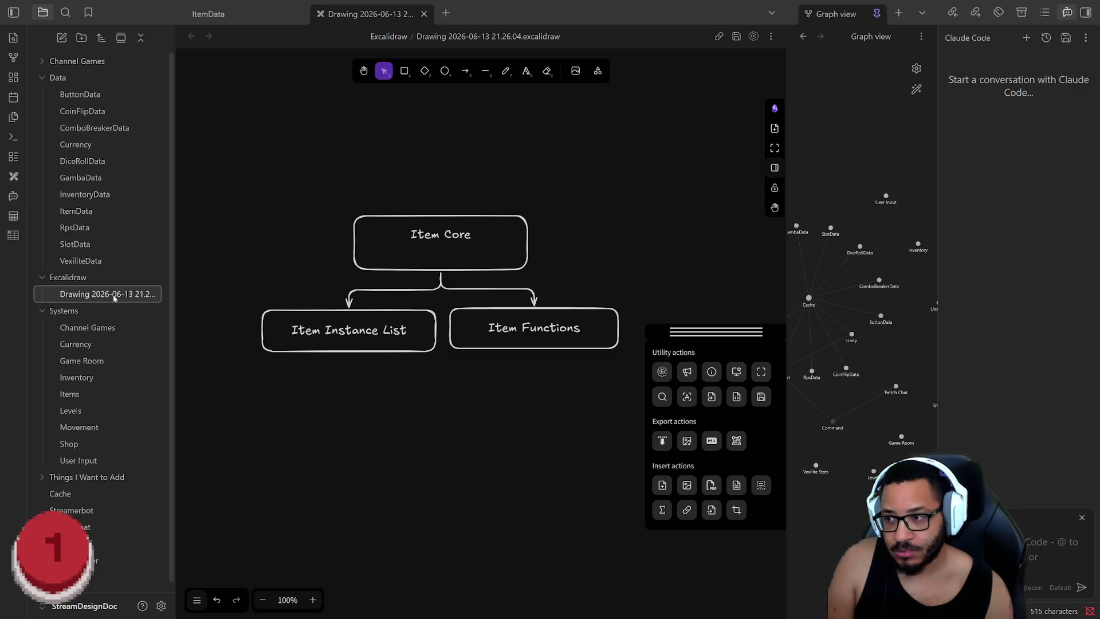
key(F2)
text(Item System)
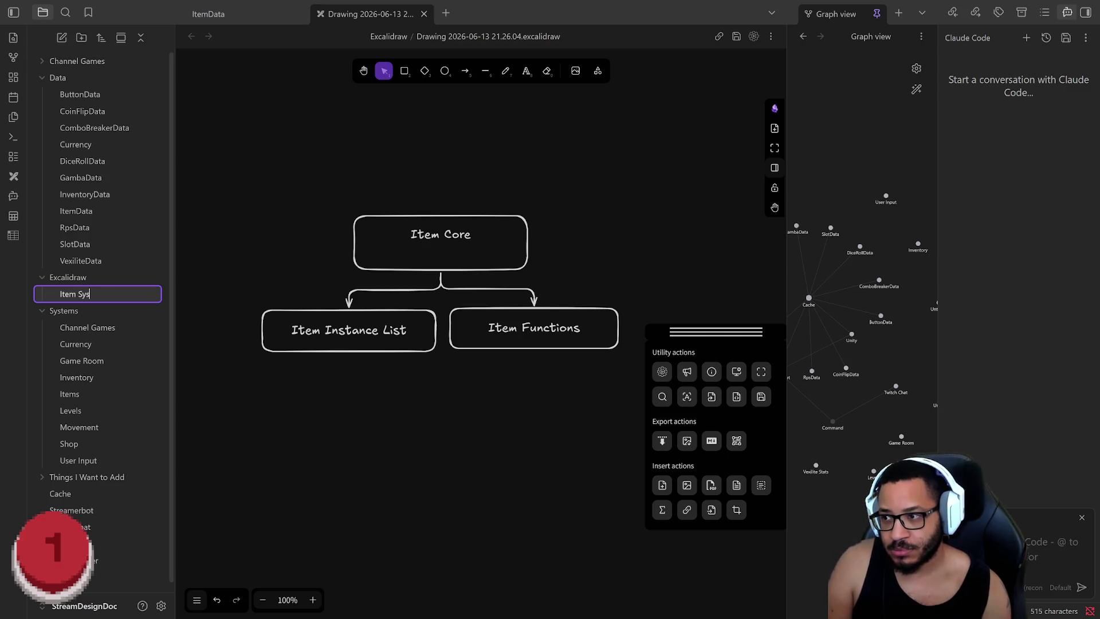
key(Return)
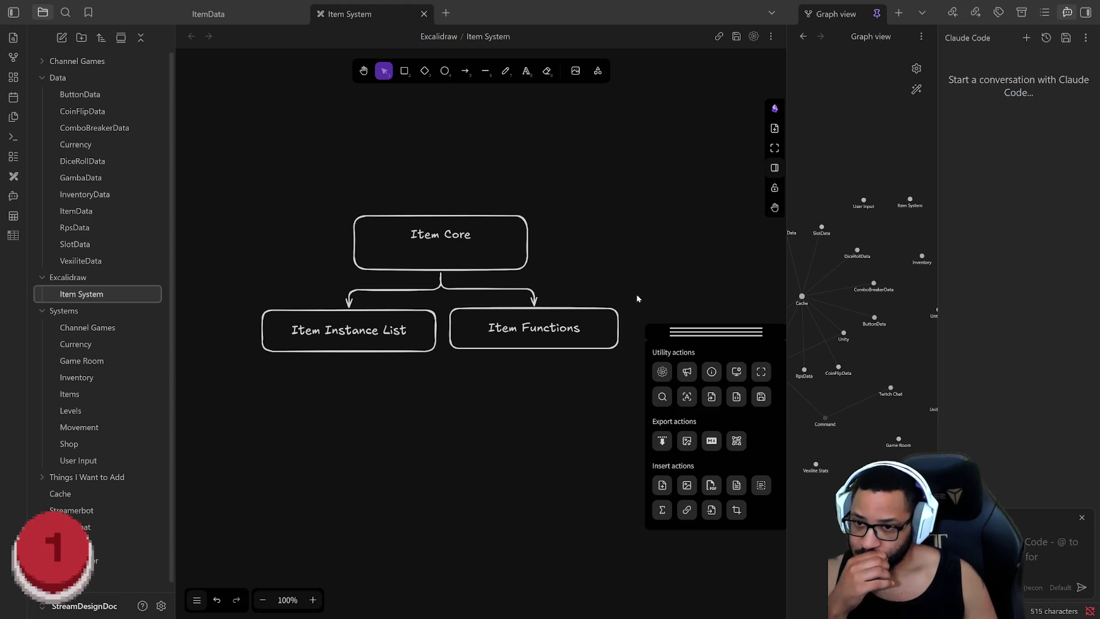
Move all three boxes up and left as a group and collapse the floating actions panel
drag(448, 264, 443, 271)
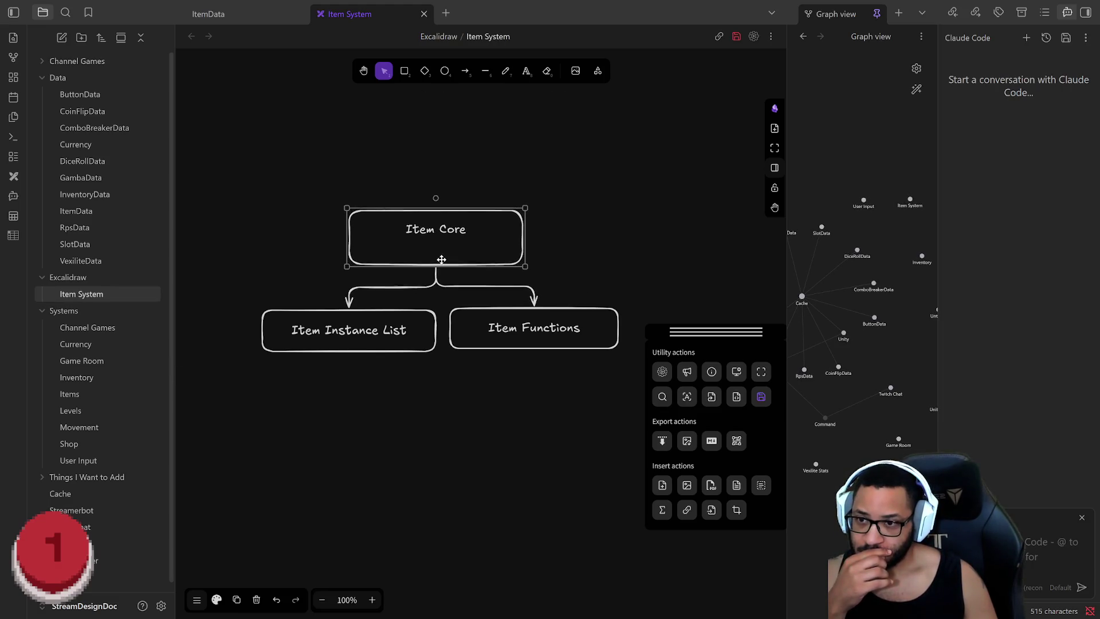
mouse_move(226, 169)
mouse_down()
mouse_move(558, 384)
mouse_move(643, 404)
mouse_up()
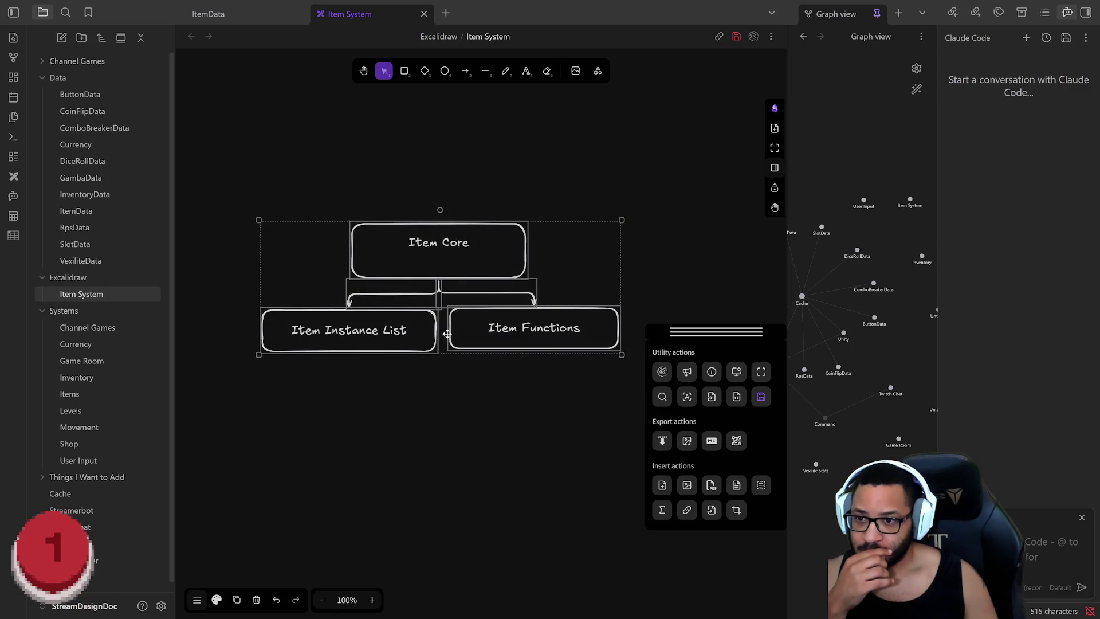
drag(446, 333, 431, 235)
click(514, 414)
mouse_move(721, 327)
mouse_down()
mouse_move(695, 51)
mouse_move(726, 49)
mouse_up()
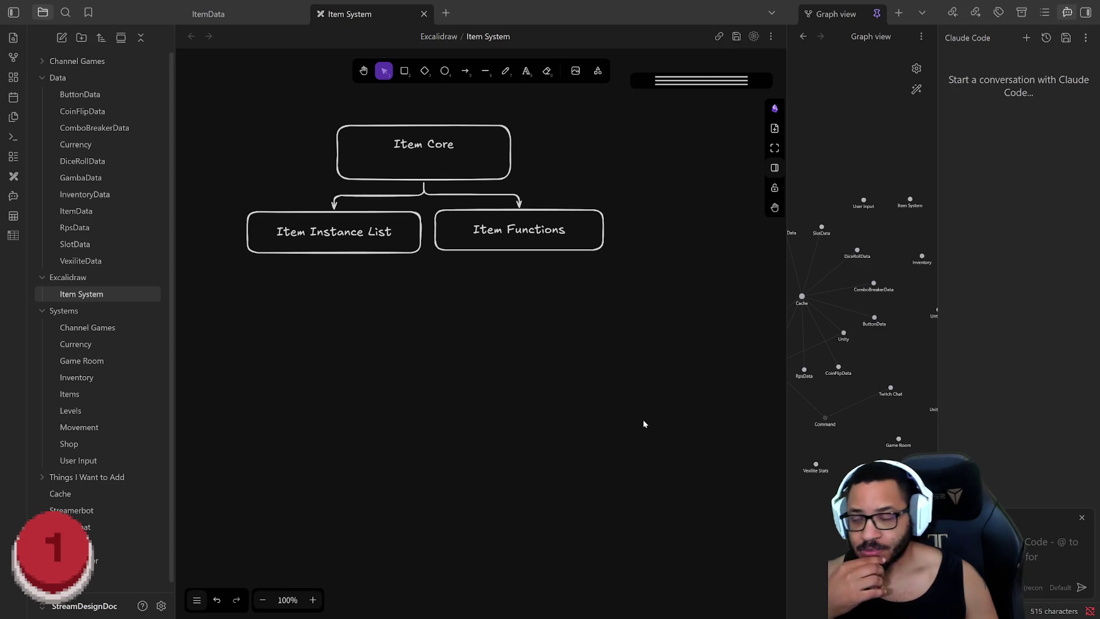
Enlarge the Item Functions box to match the Item Instance List box
click(515, 249)
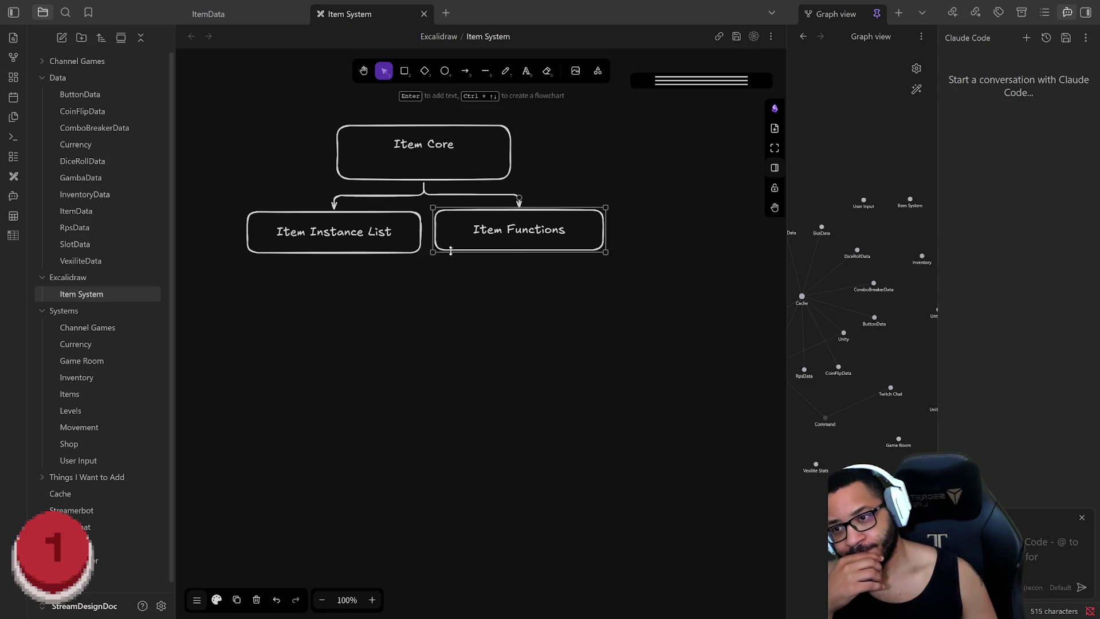
drag(430, 253, 427, 257)
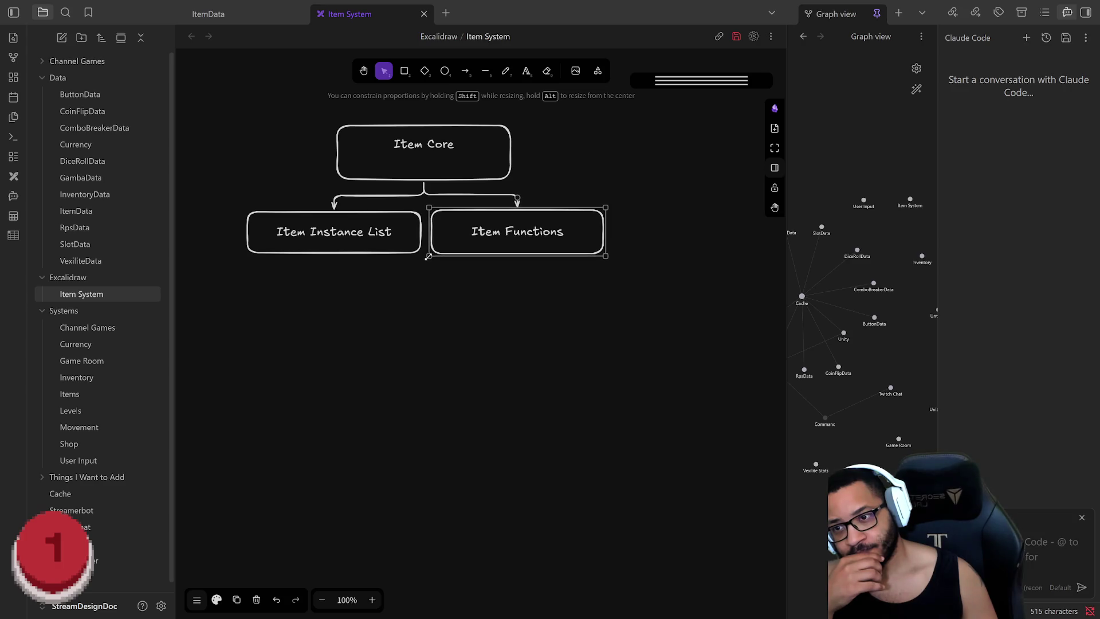
click(455, 283)
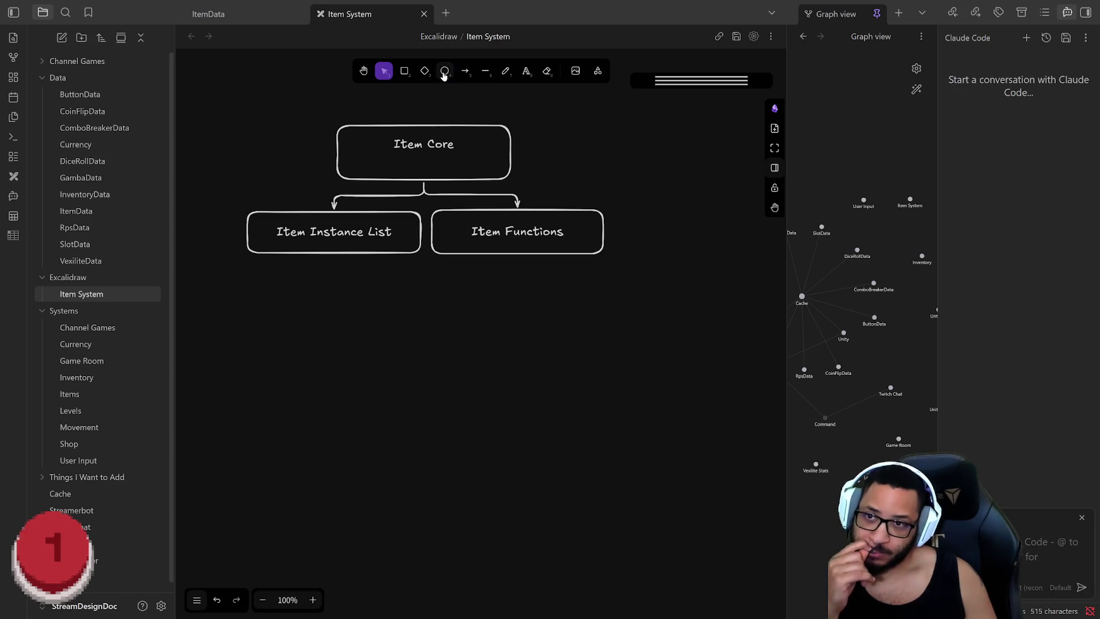
click(444, 76)
drag(390, 335, 392, 430)
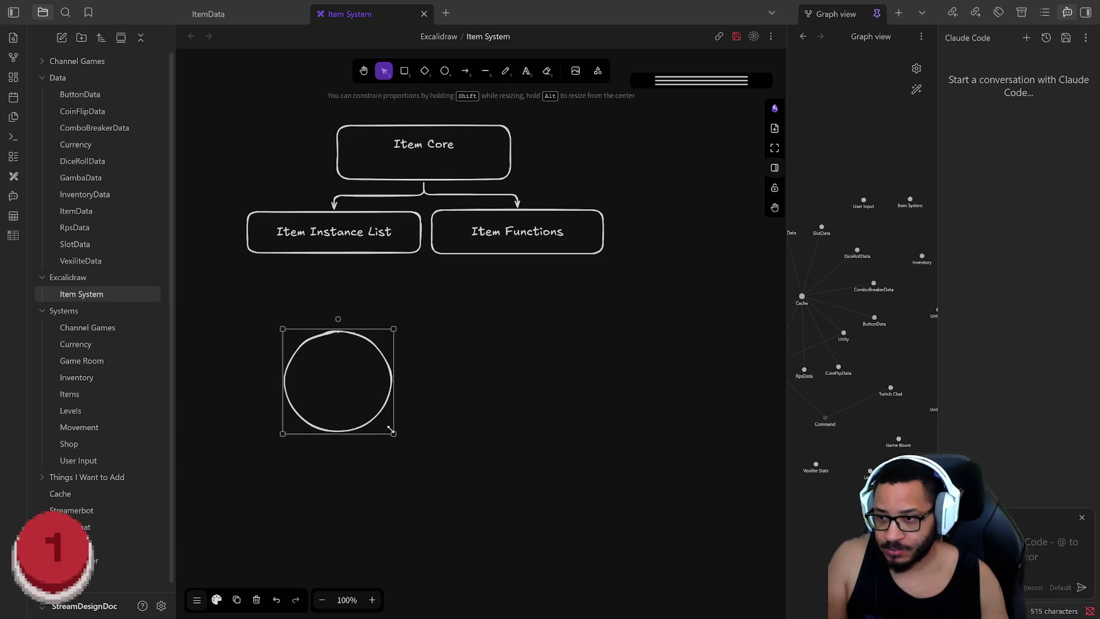
double_click(353, 379)
text(Item Instance)
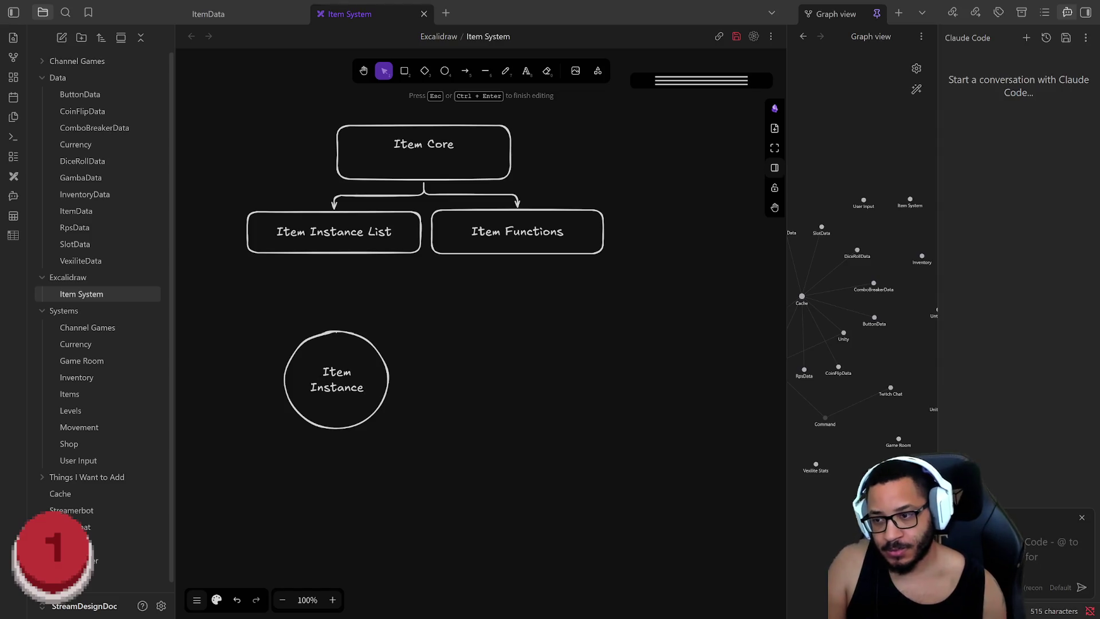
click(495, 397)
drag(361, 385, 455, 331)
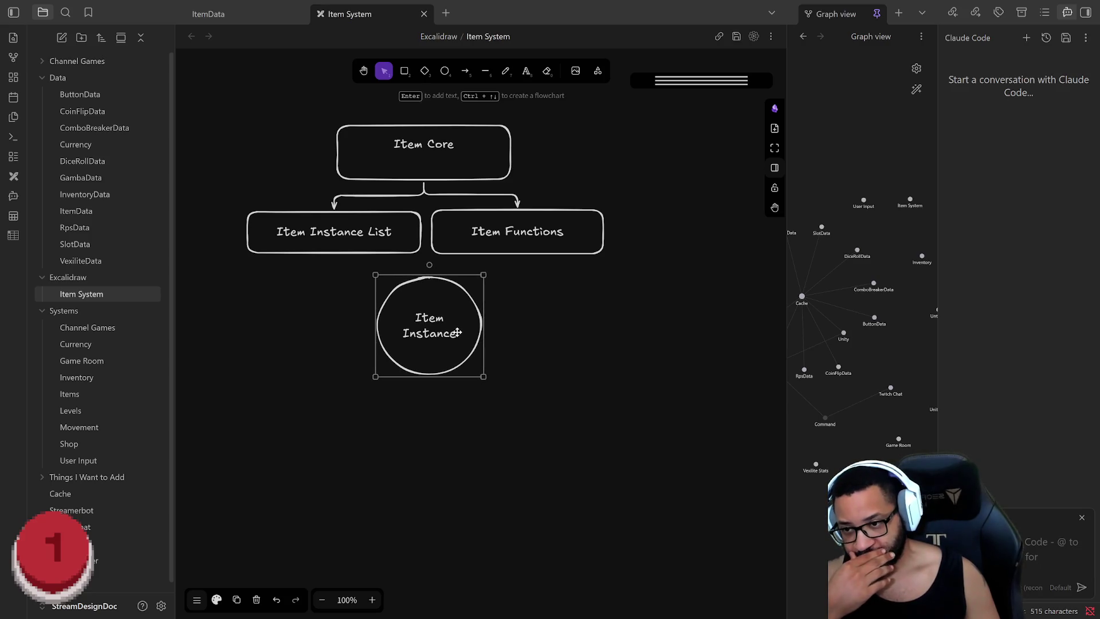
click(567, 479)
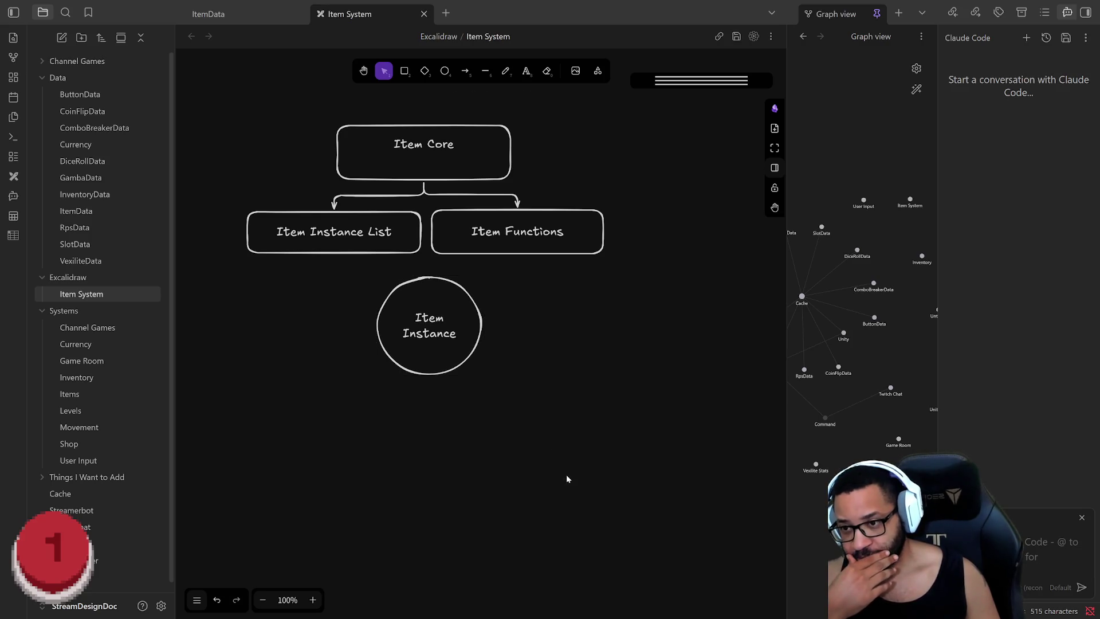
click(404, 73)
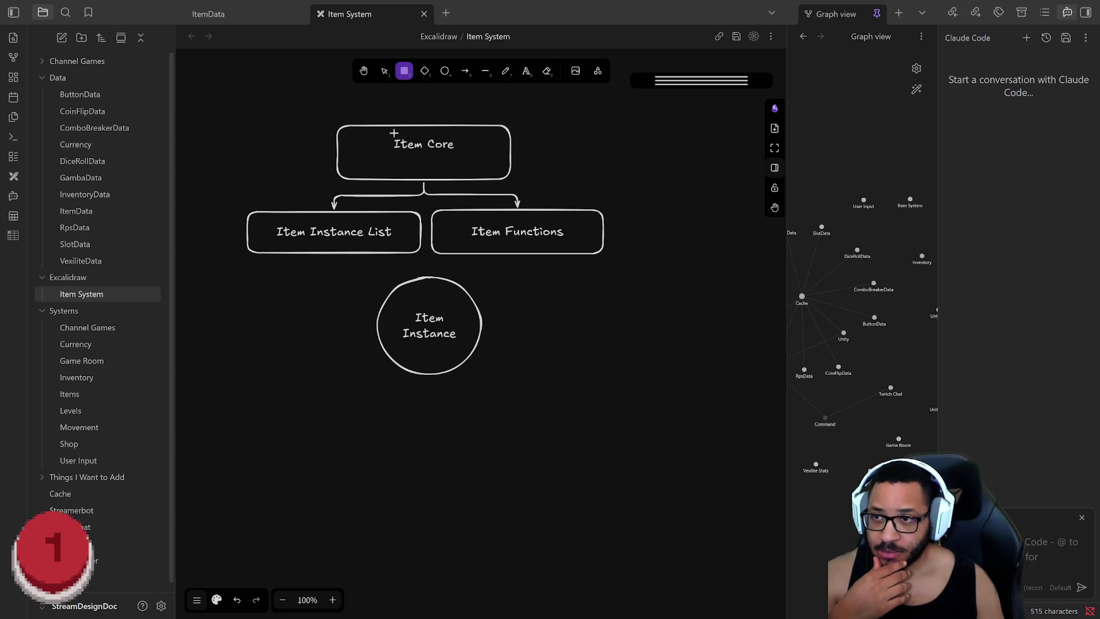
key(k)
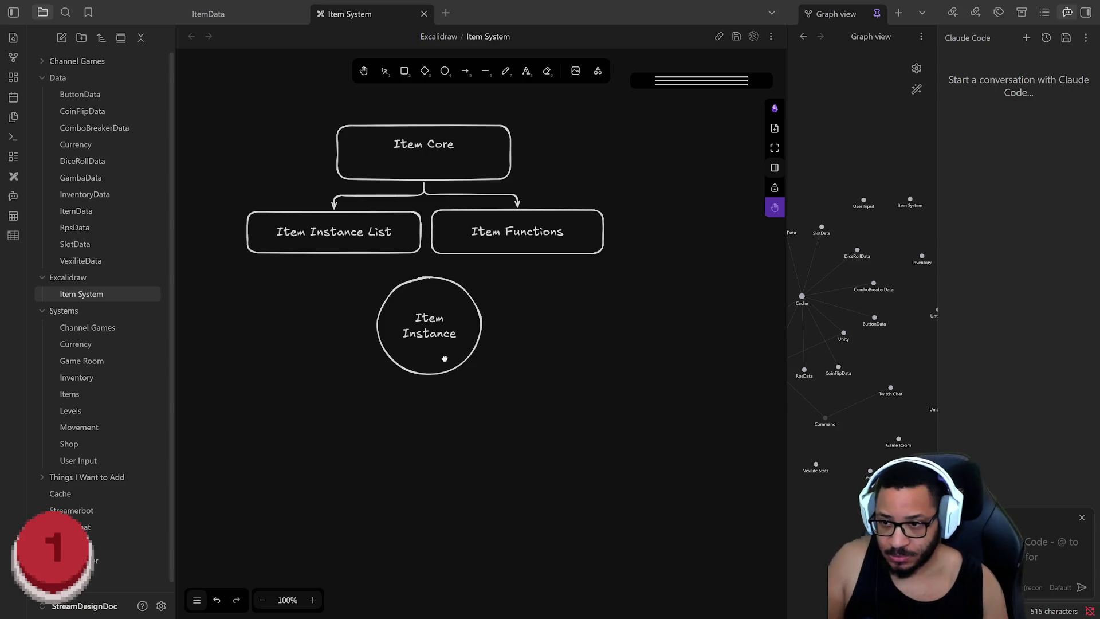
click(384, 71)
Add a linked shape below the Item Instance circle and reshape it into a wide ellipse
click(422, 376)
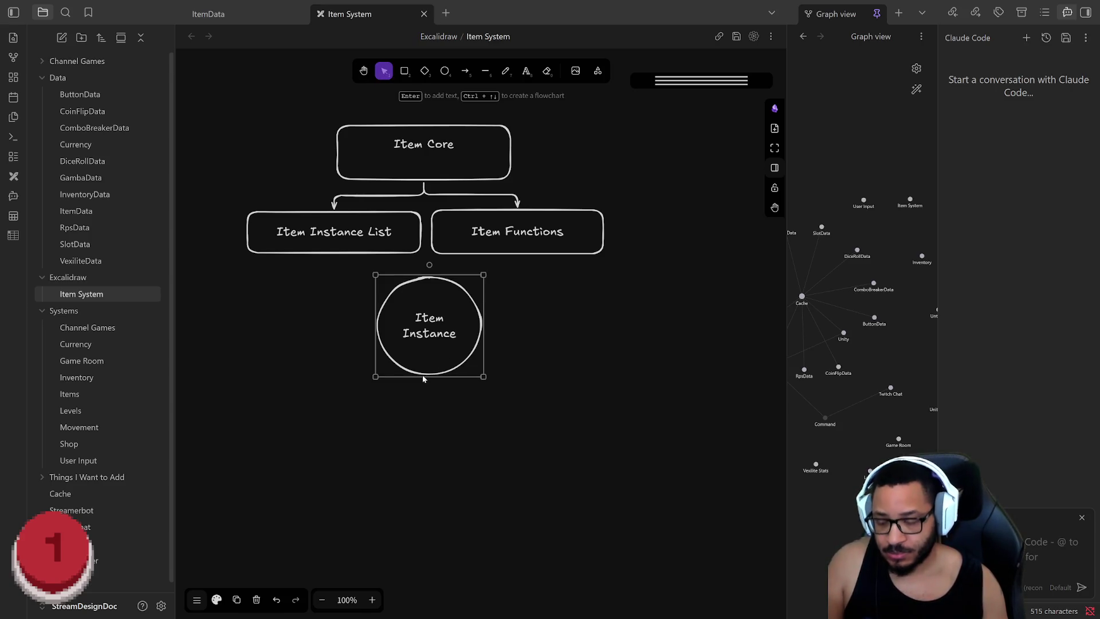
key(ctrl+Down)
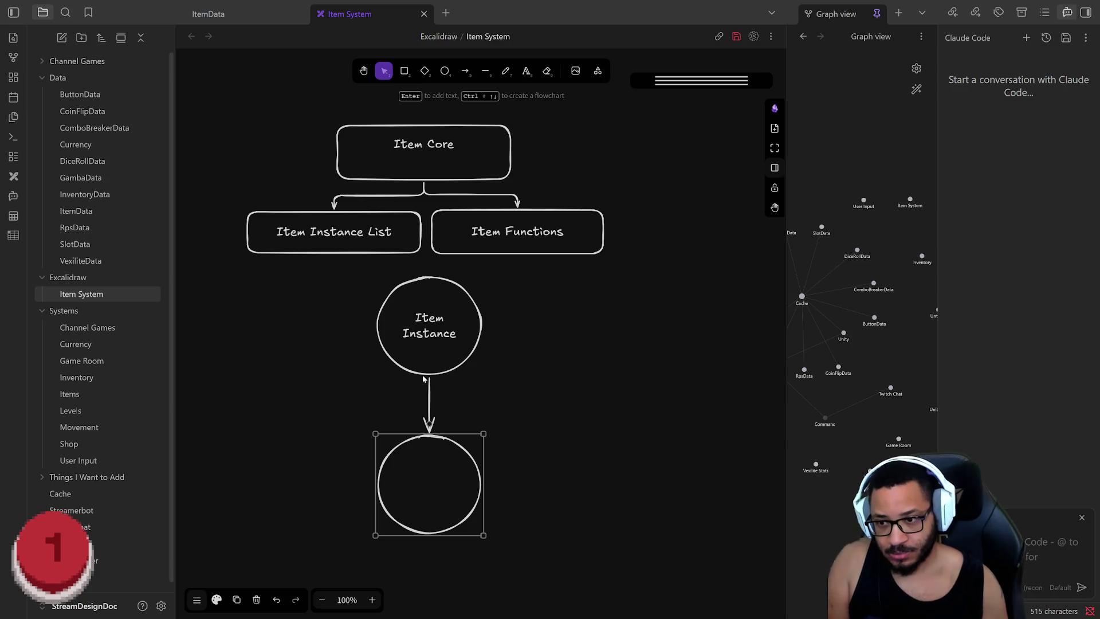
mouse_move(472, 534)
mouse_down()
mouse_move(468, 463)
mouse_move(441, 397)
mouse_up()
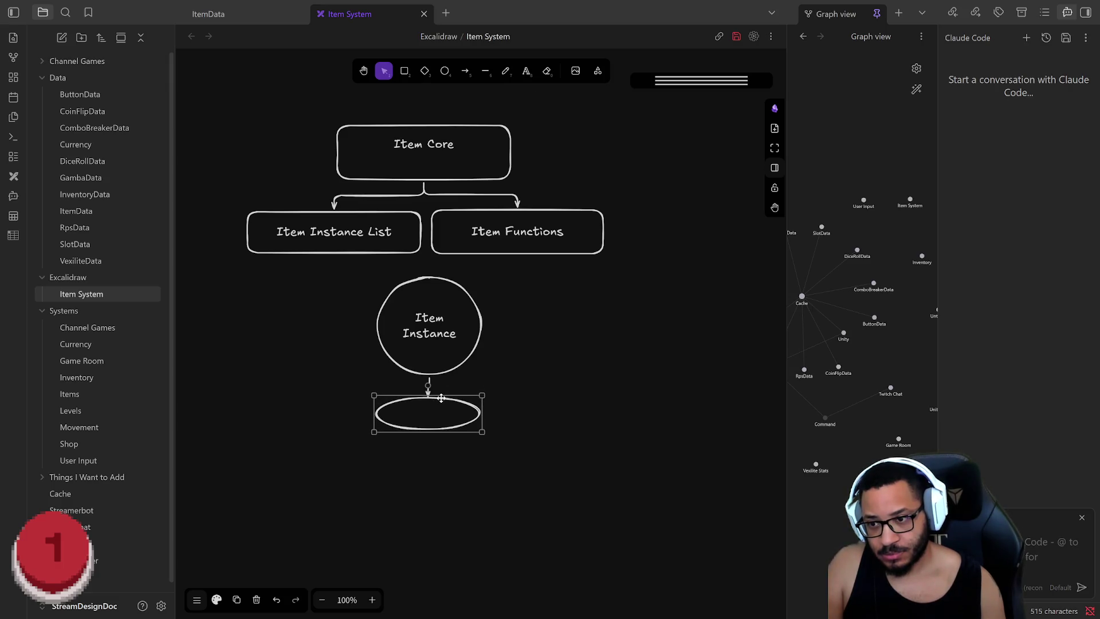
drag(486, 431, 536, 449)
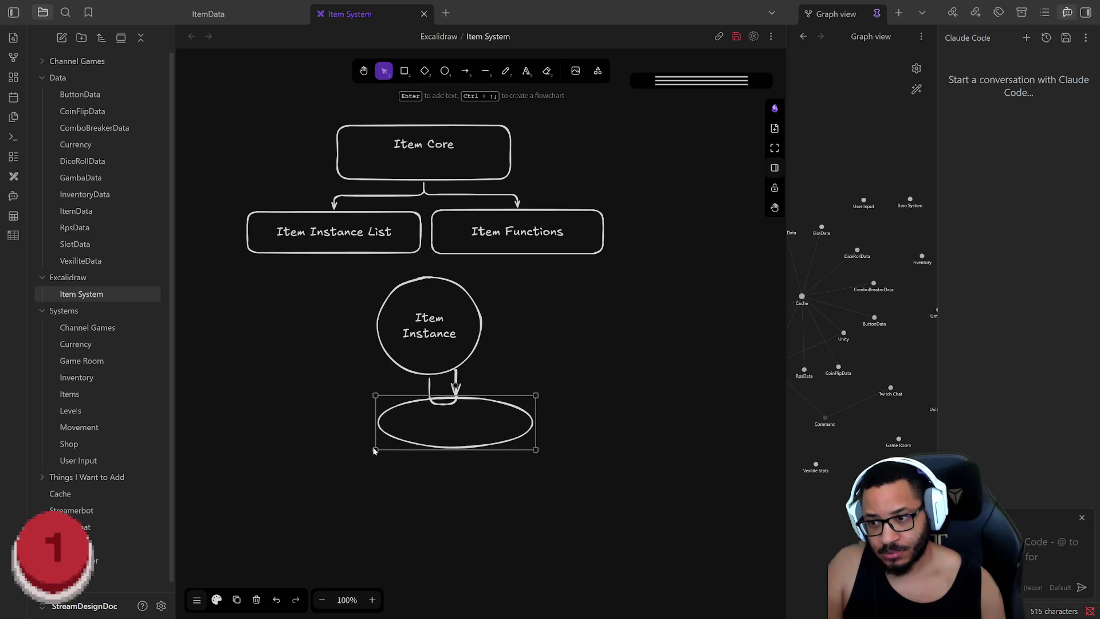
drag(375, 449, 329, 461)
mouse_move(461, 398)
mouse_down()
mouse_move(457, 429)
mouse_move(447, 421)
mouse_move(458, 421)
mouse_up()
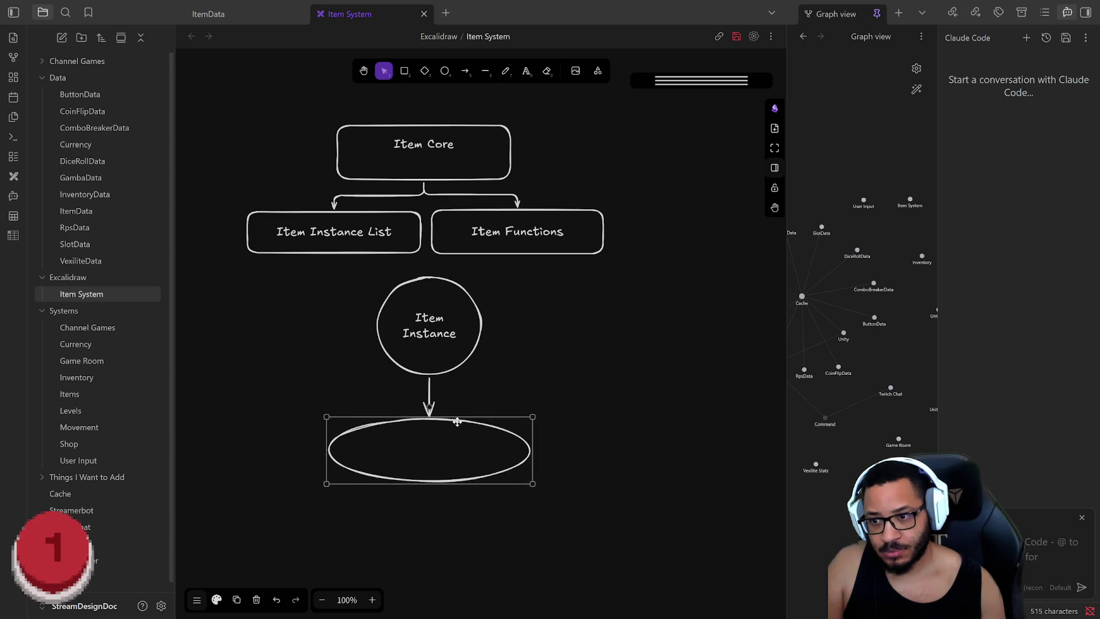
drag(457, 421, 456, 407)
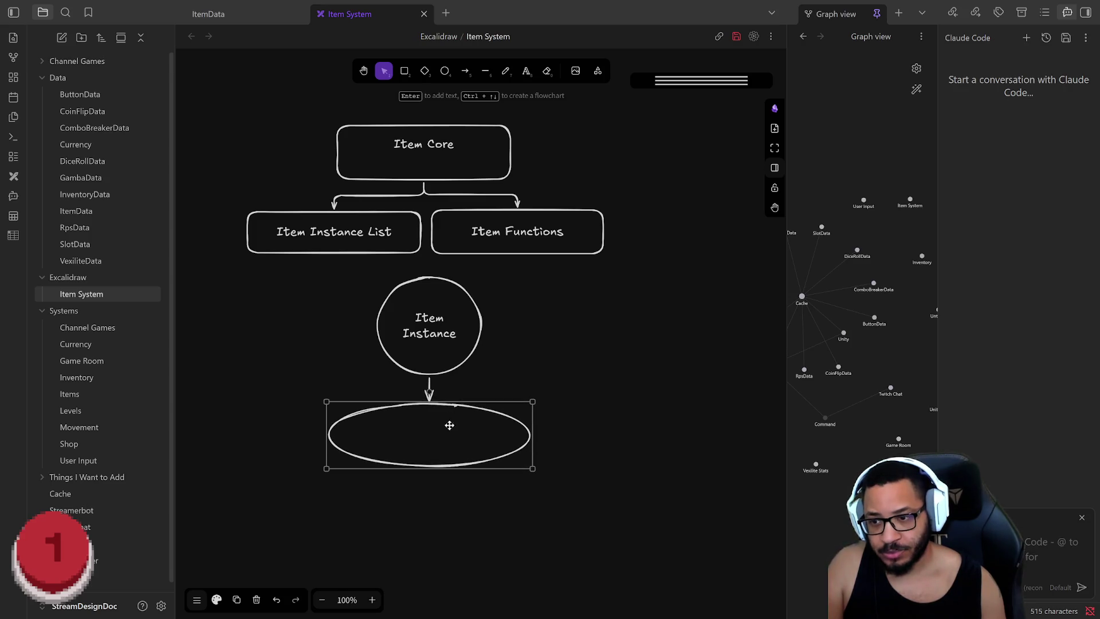
Label the new ellipse 'Item Stats'
double_click(444, 434)
text(Item)
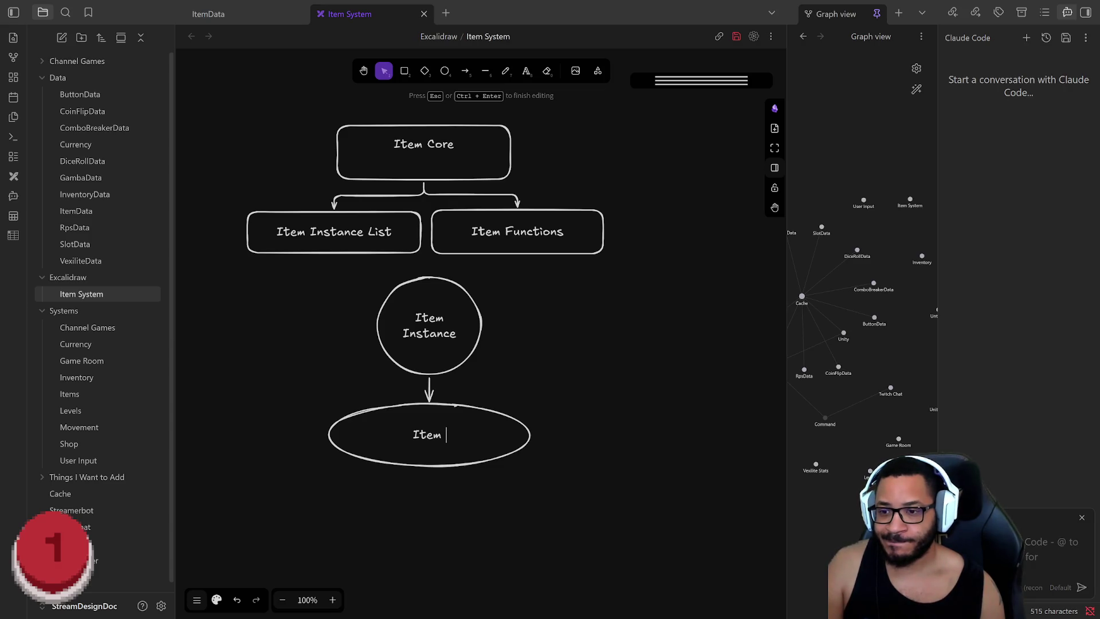
text( Stats)
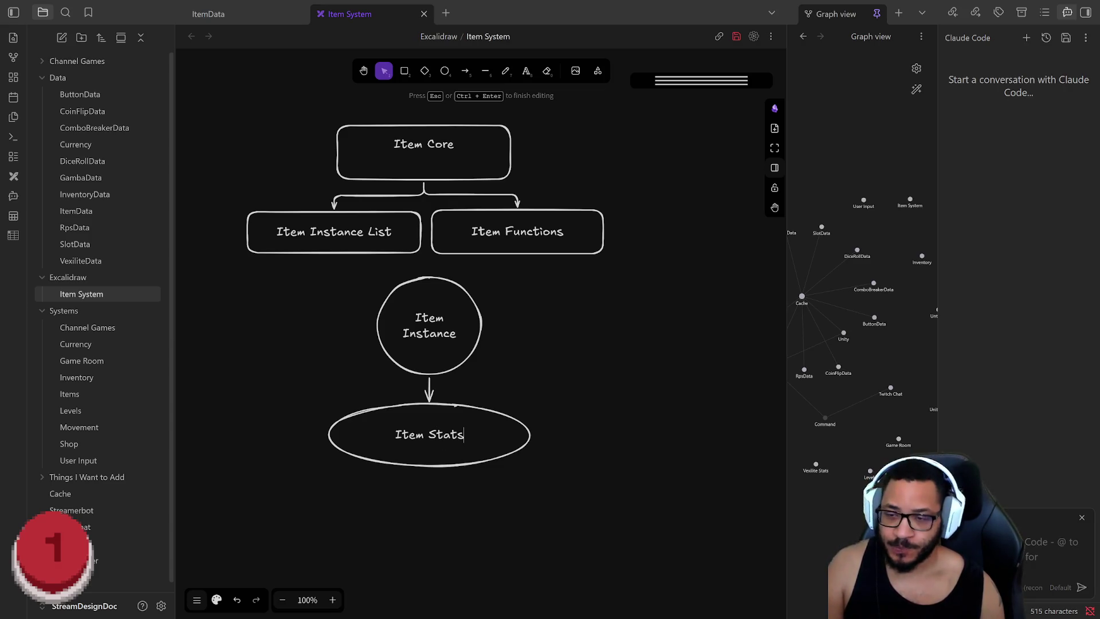
click(741, 490)
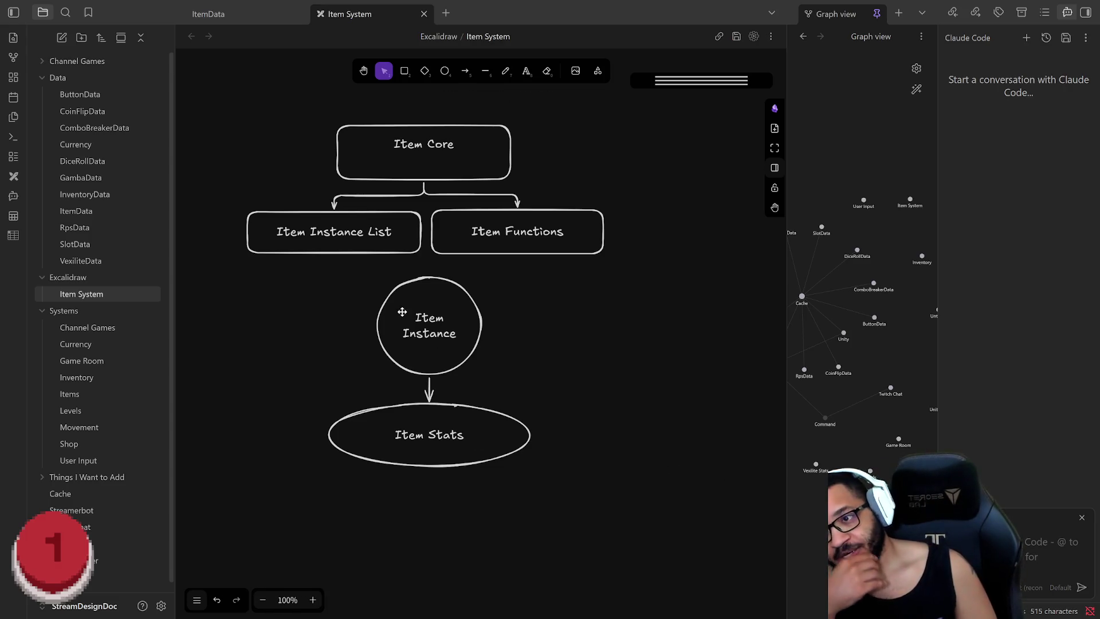
Move the Item Instance circle, arrow and Item Stats ellipse together to sit centred beneath Item Core
drag(401, 312, 315, 302)
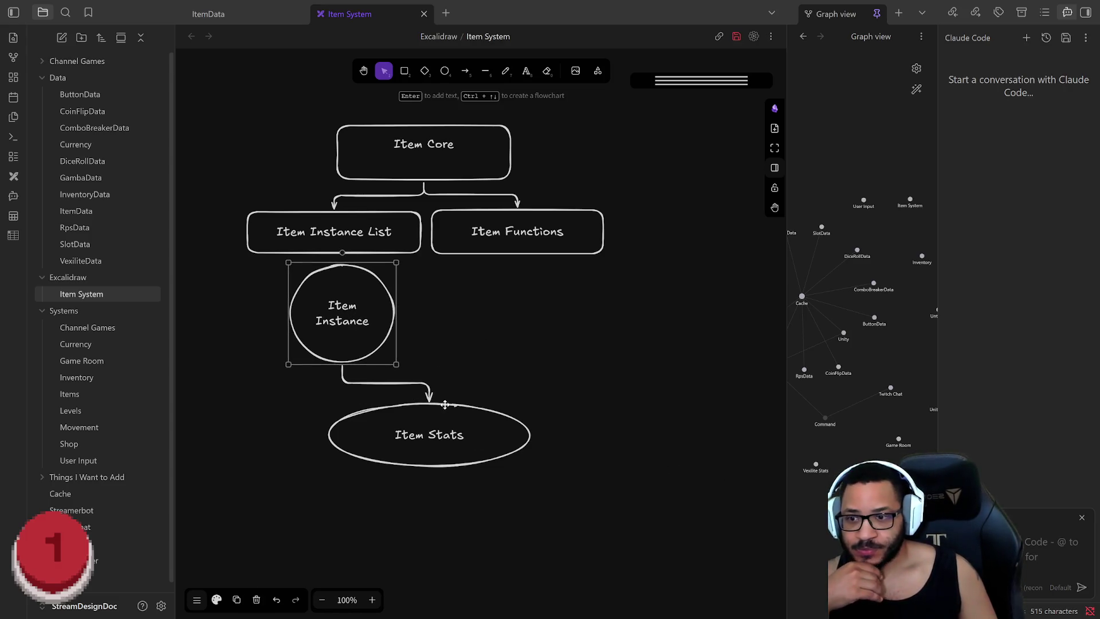
drag(472, 411, 383, 395)
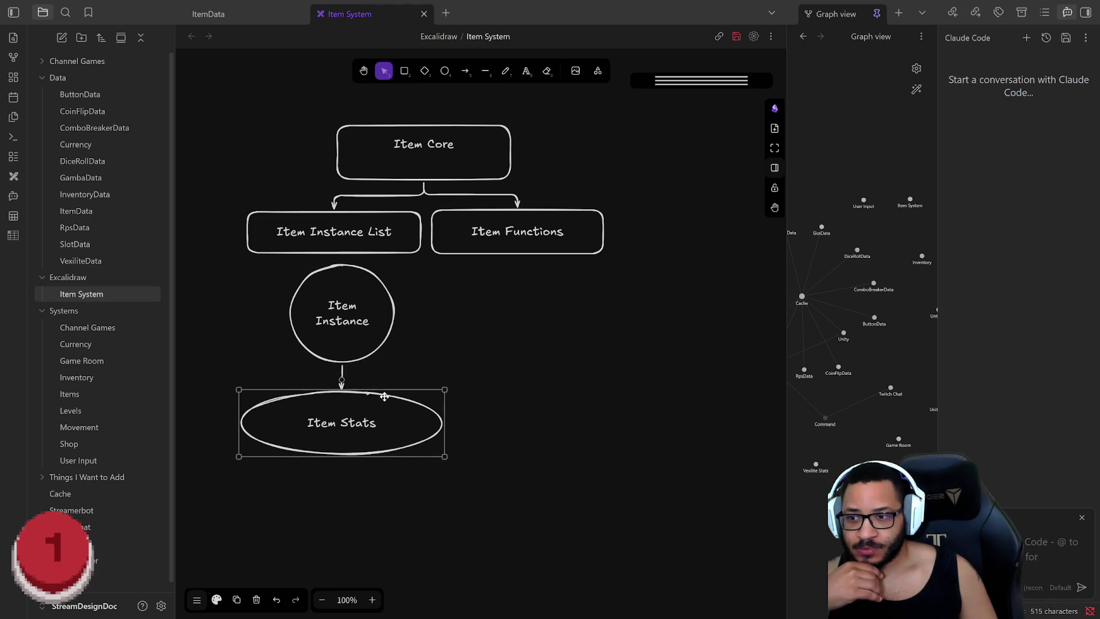
click(590, 479)
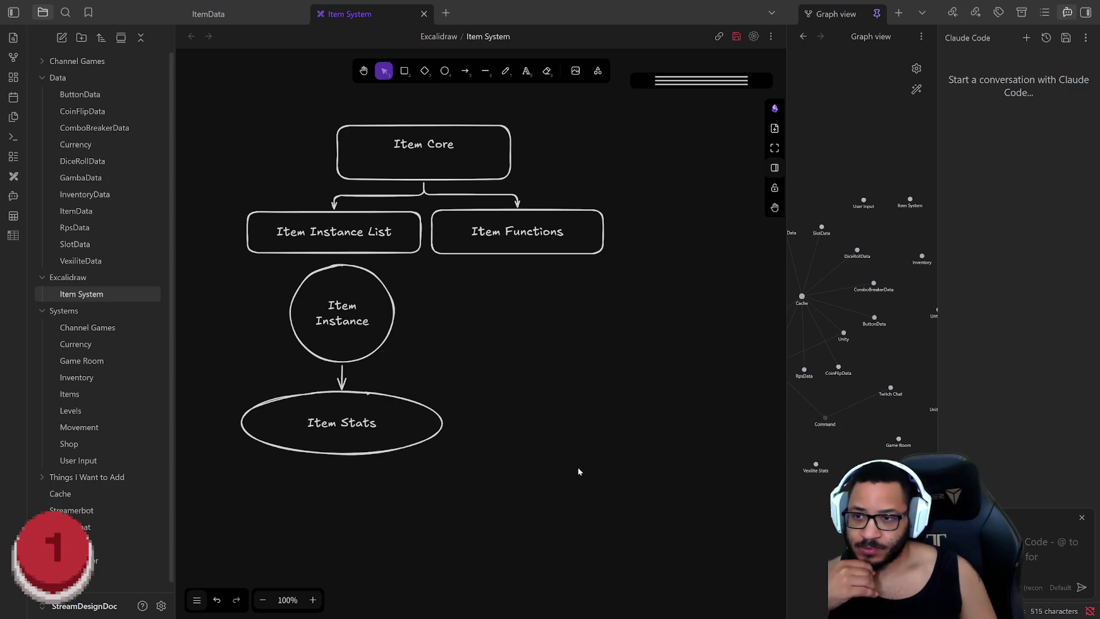
drag(537, 541, 175, 261)
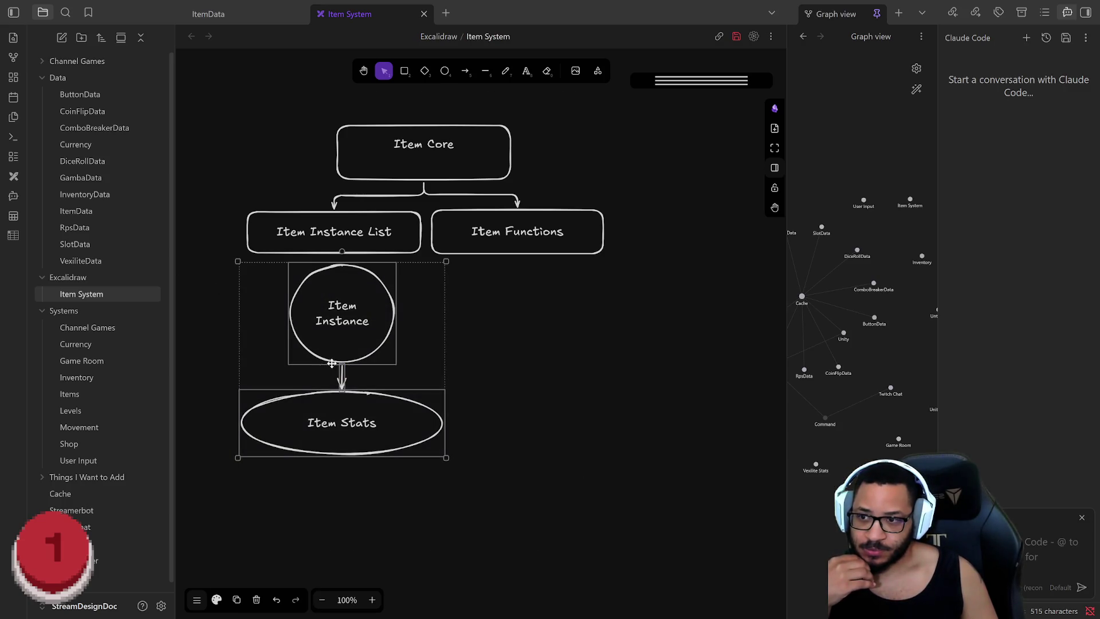
drag(336, 359, 428, 394)
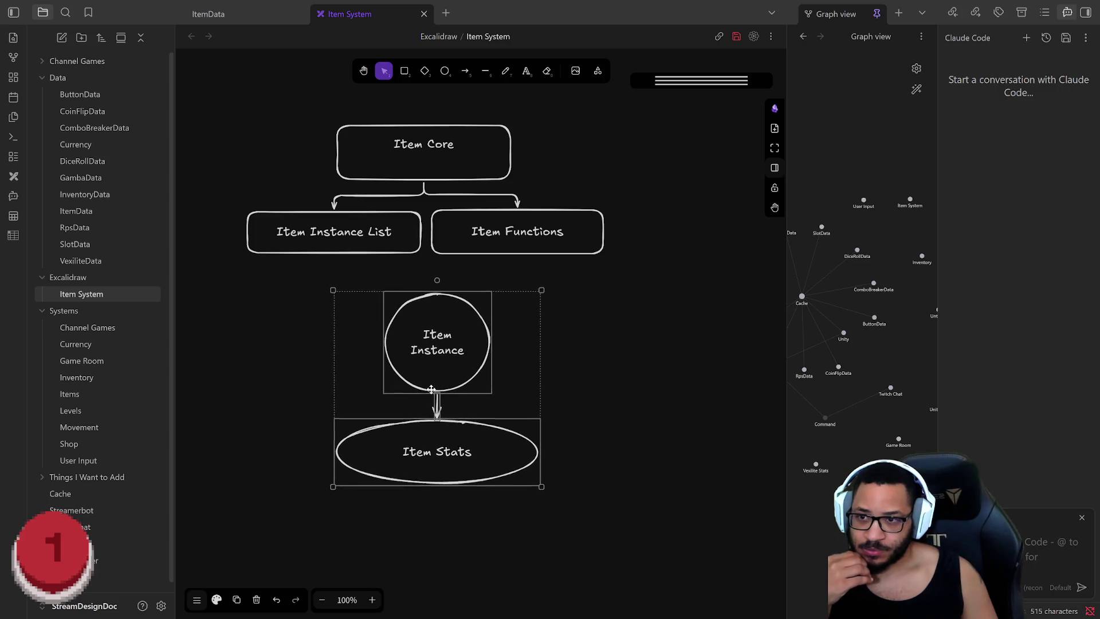
click(620, 434)
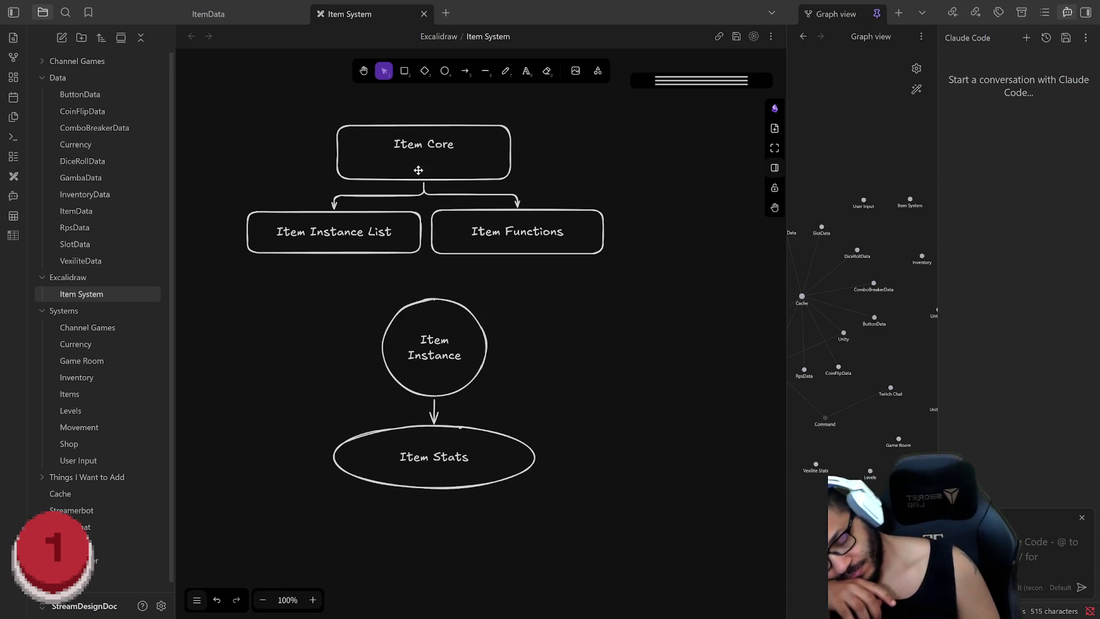
Widen the graph view panel and recentre the diagram on the canvas
click(362, 241)
click(568, 249)
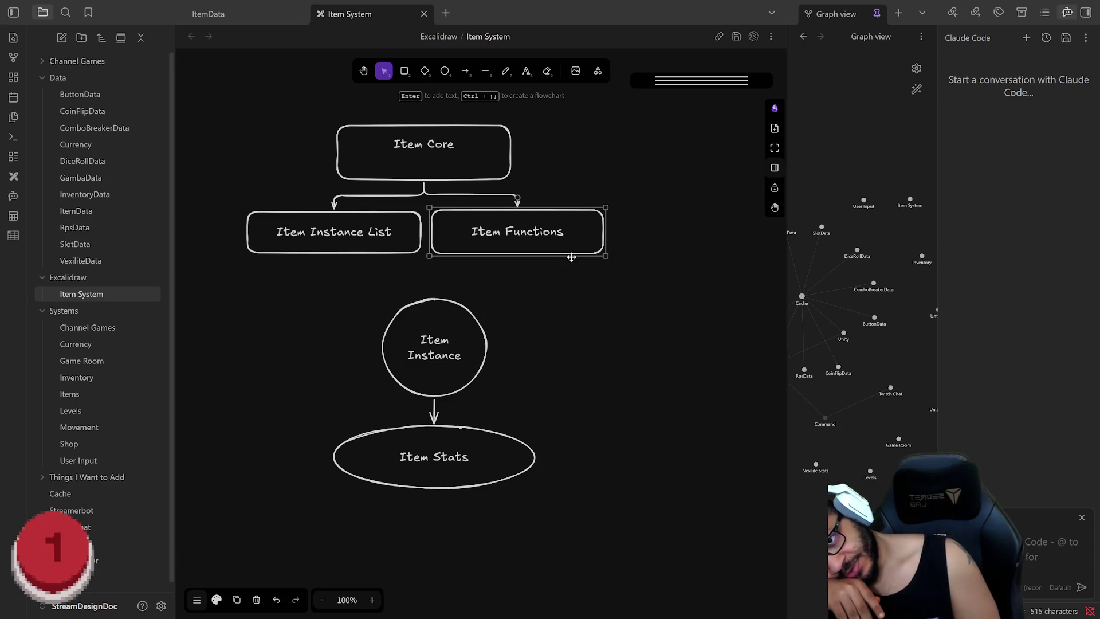
click(623, 337)
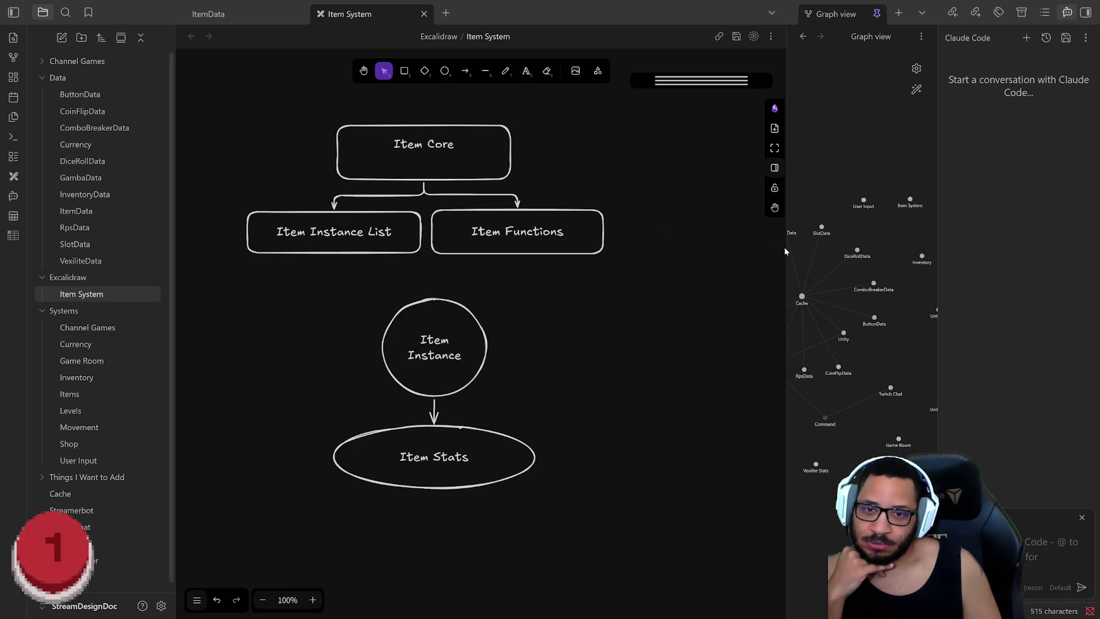
mouse_move(787, 247)
mouse_down()
mouse_move(715, 248)
mouse_move(766, 248)
mouse_up()
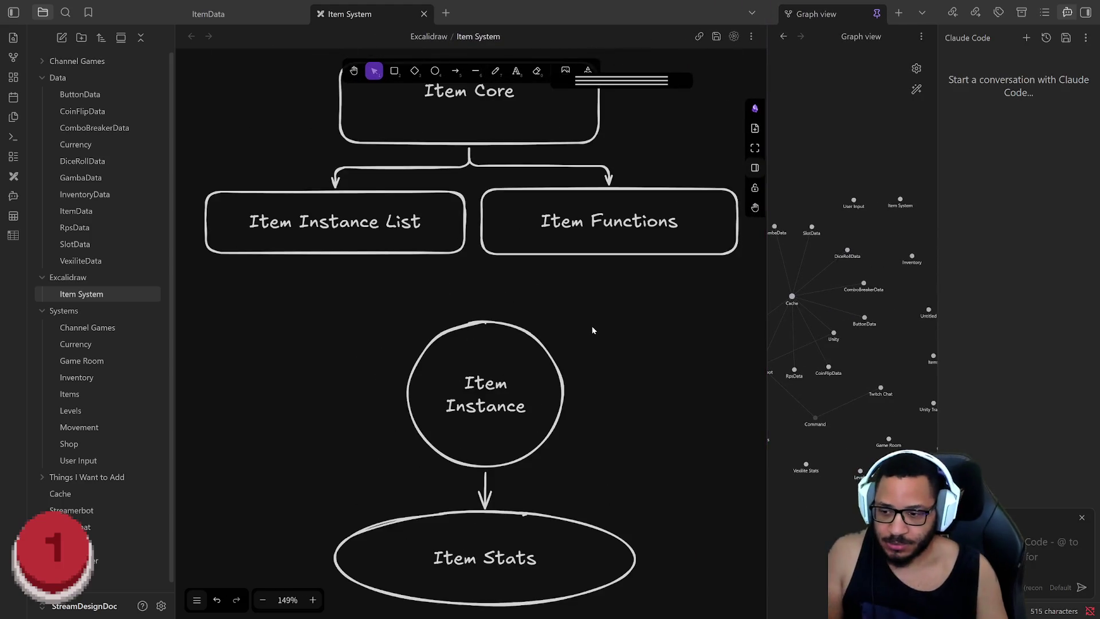
scroll(591, 329, down, 4)
scroll(591, 329, down, 1)
mouse_move(629, 326)
mouse_down()
mouse_move(553, 335)
mouse_move(566, 330)
mouse_up()
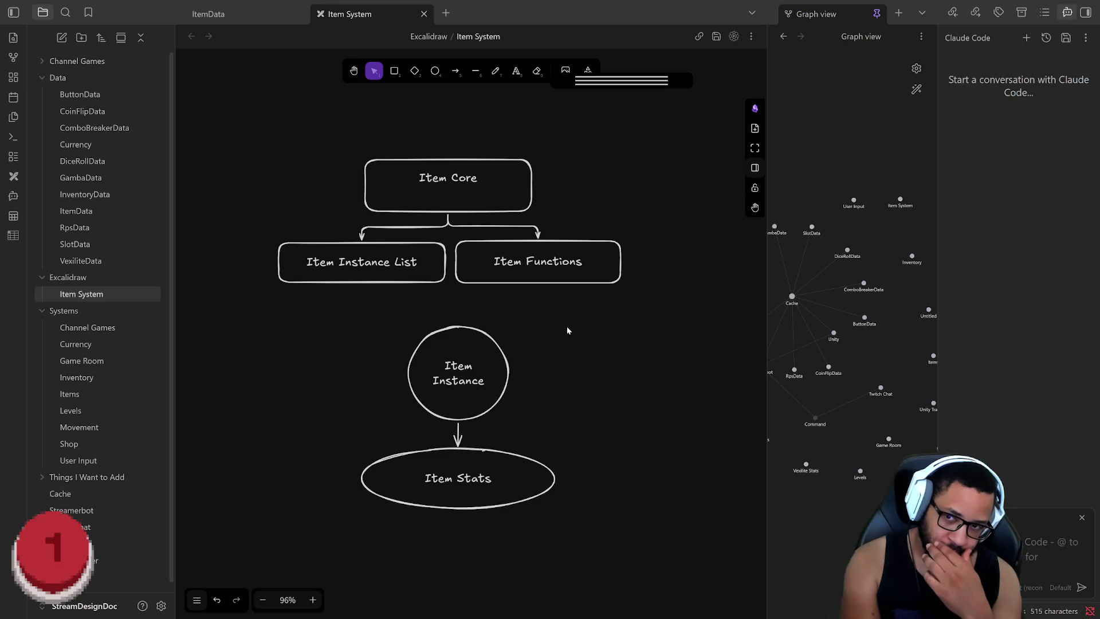
click(470, 191)
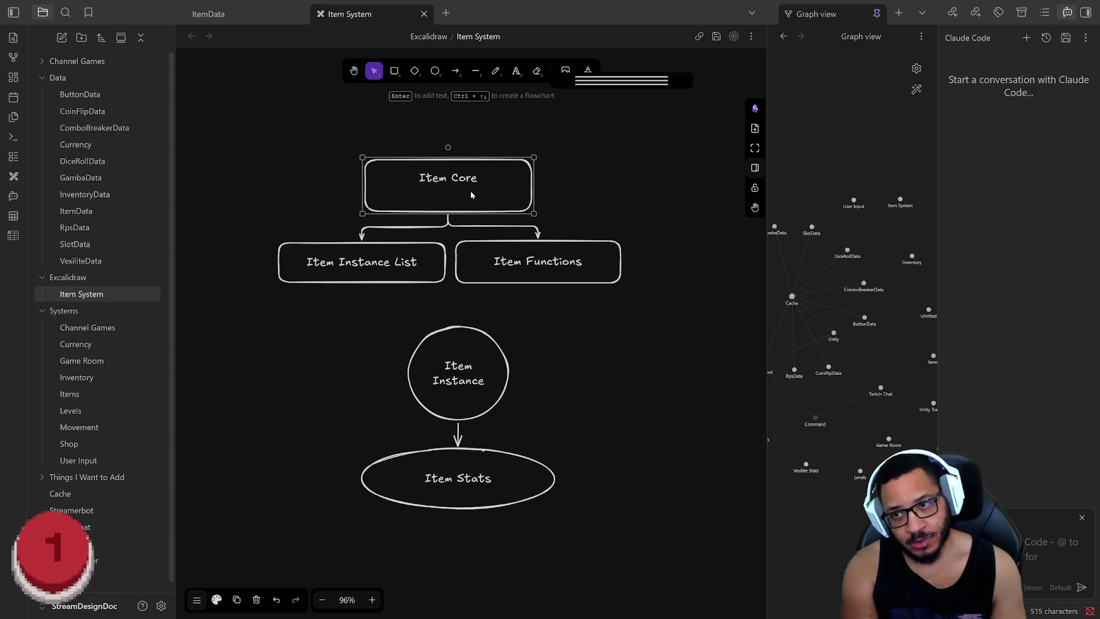
click(534, 260)
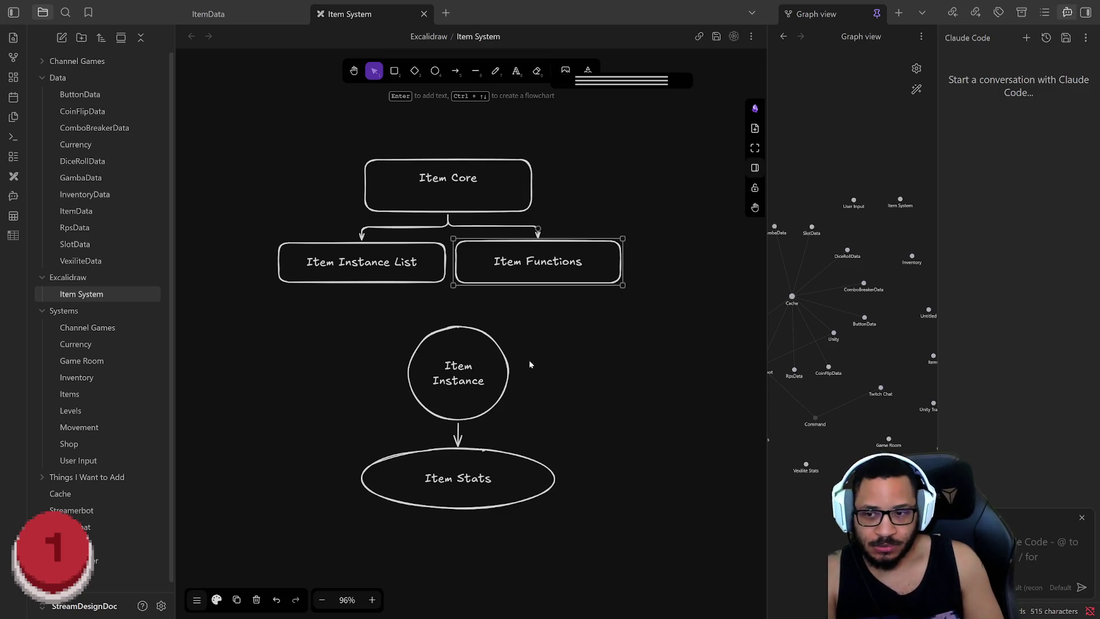
click(469, 402)
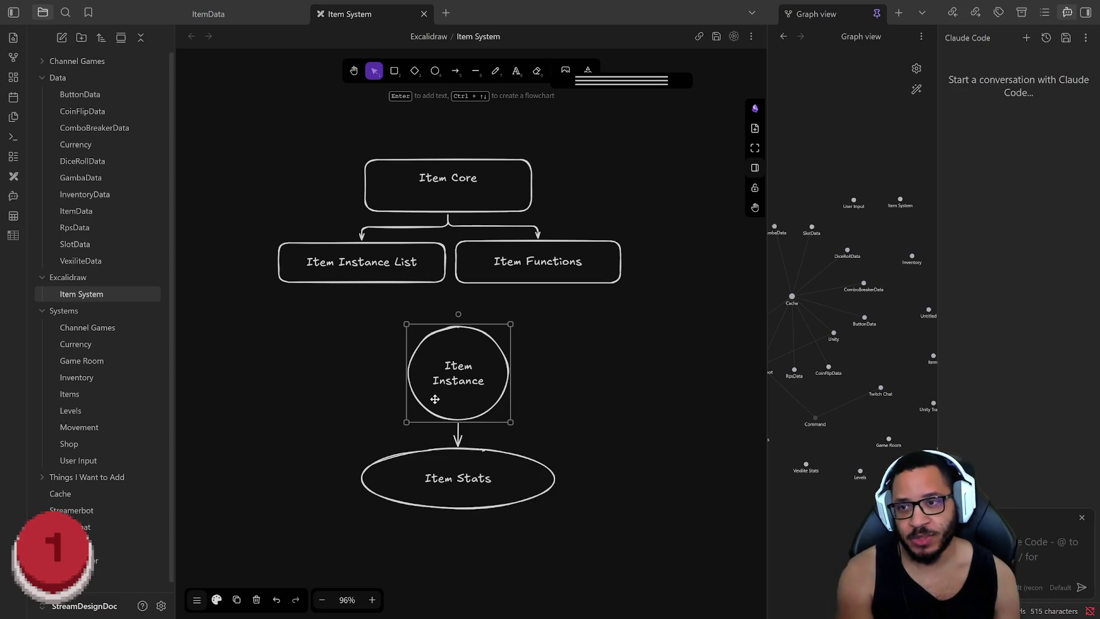
click(462, 186)
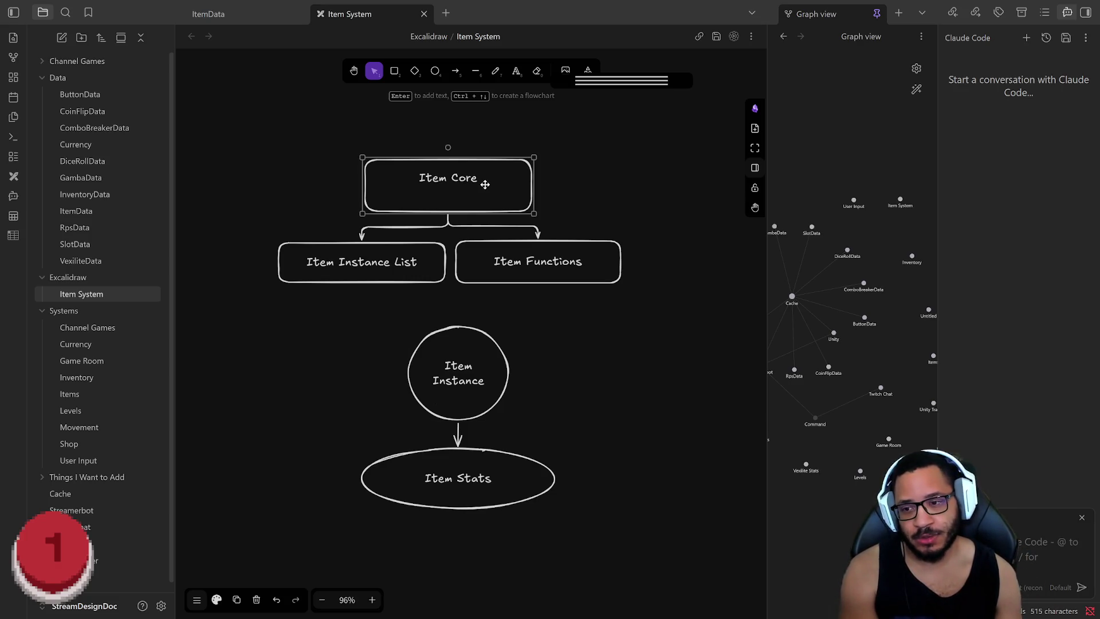
click(487, 389)
click(465, 192)
click(382, 274)
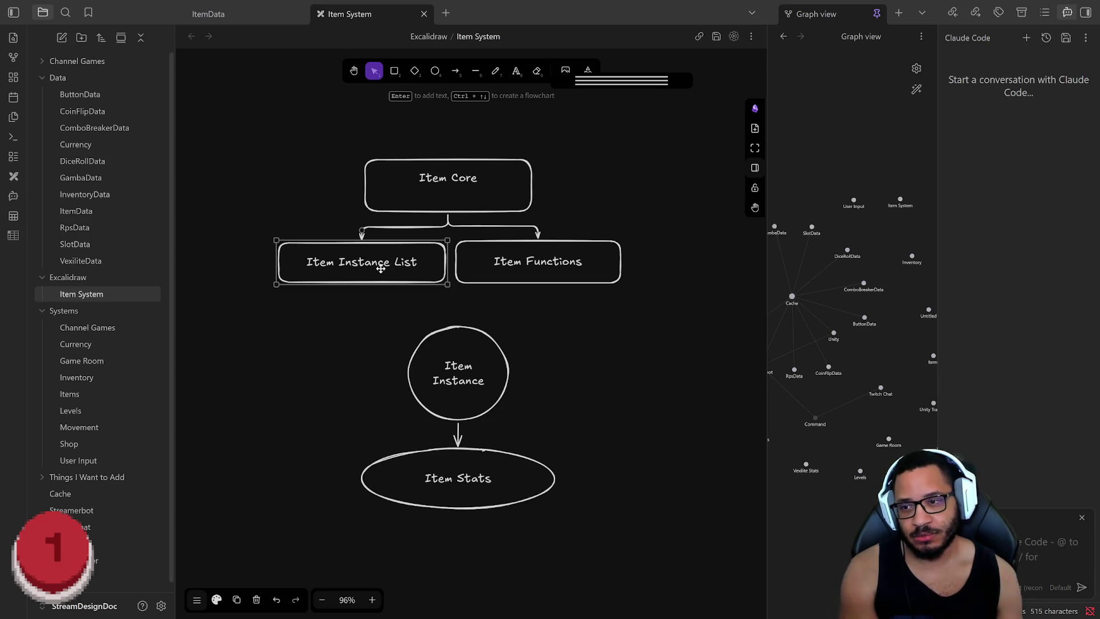
click(526, 262)
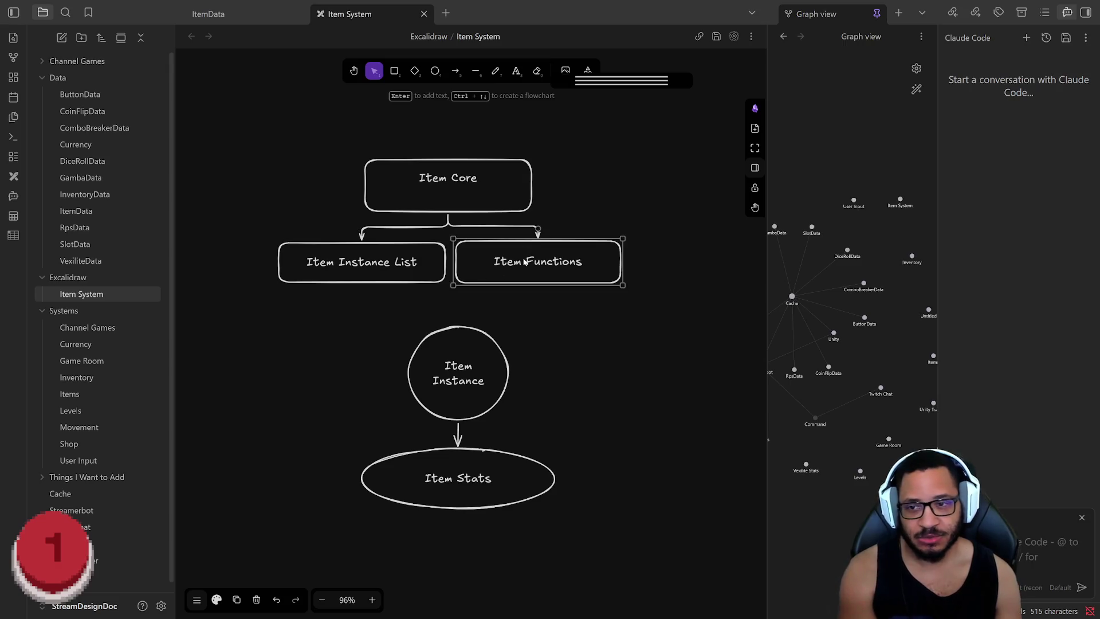
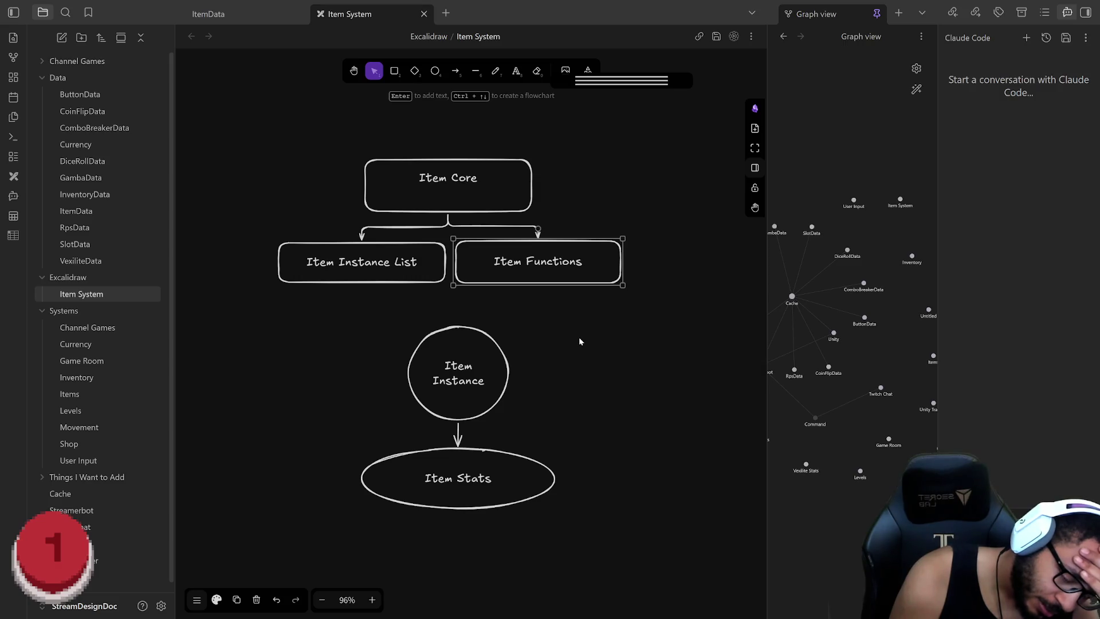
Shift the view and draw a new empty rectangle to the right of the Item Core hierarchy
mouse_move(625, 409)
mouse_down()
mouse_move(496, 418)
mouse_move(489, 263)
mouse_up()
scroll(483, 268, up, 2)
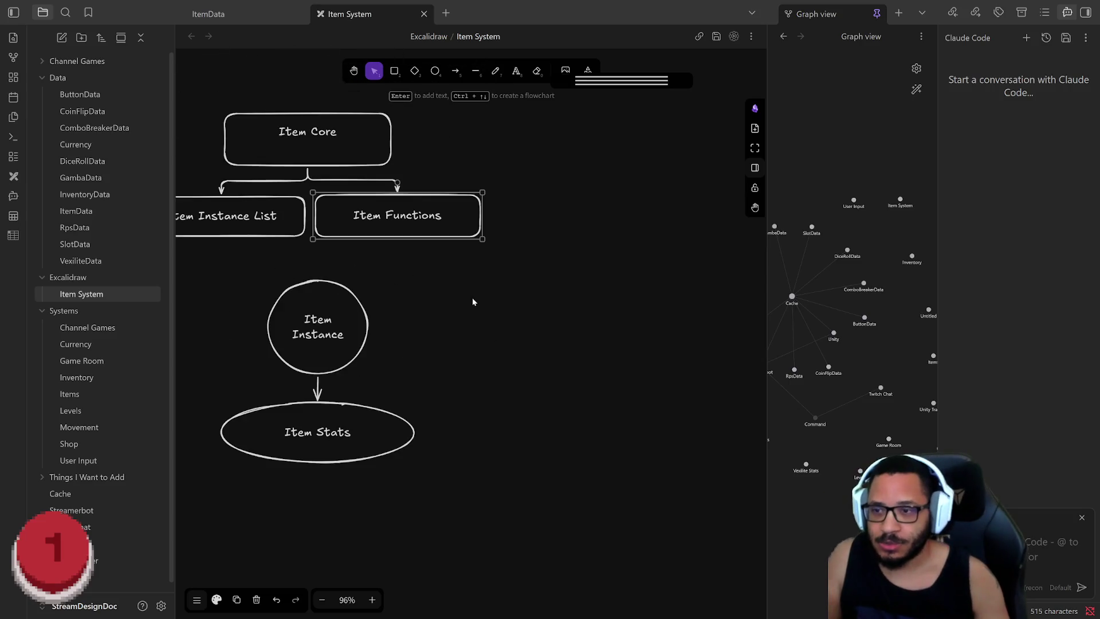
scroll(533, 290, down, 2)
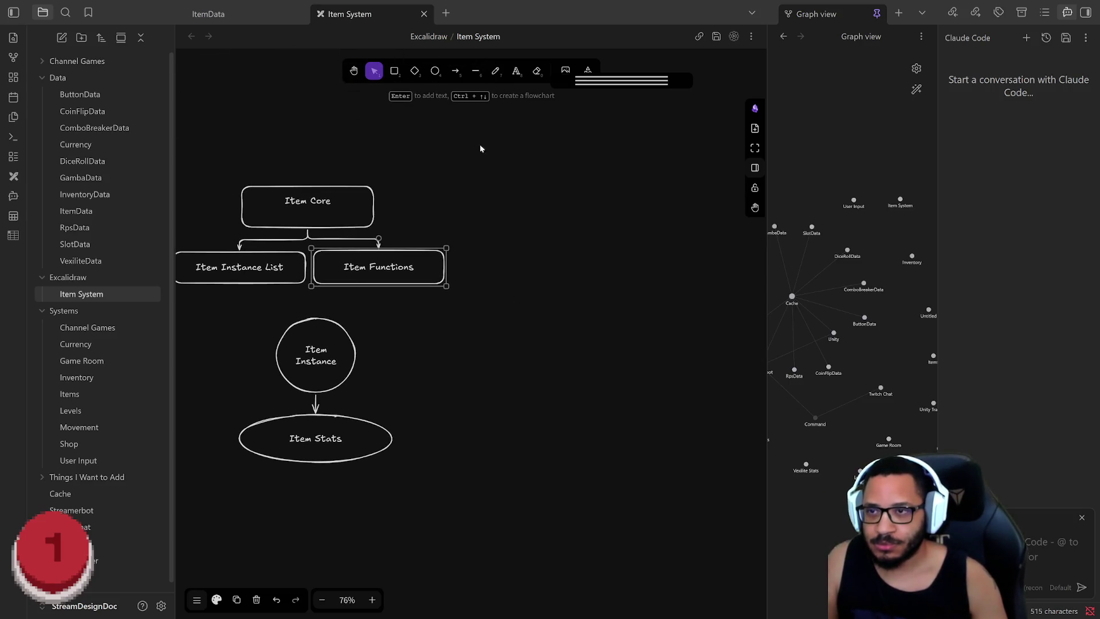
click(394, 71)
drag(541, 171, 661, 205)
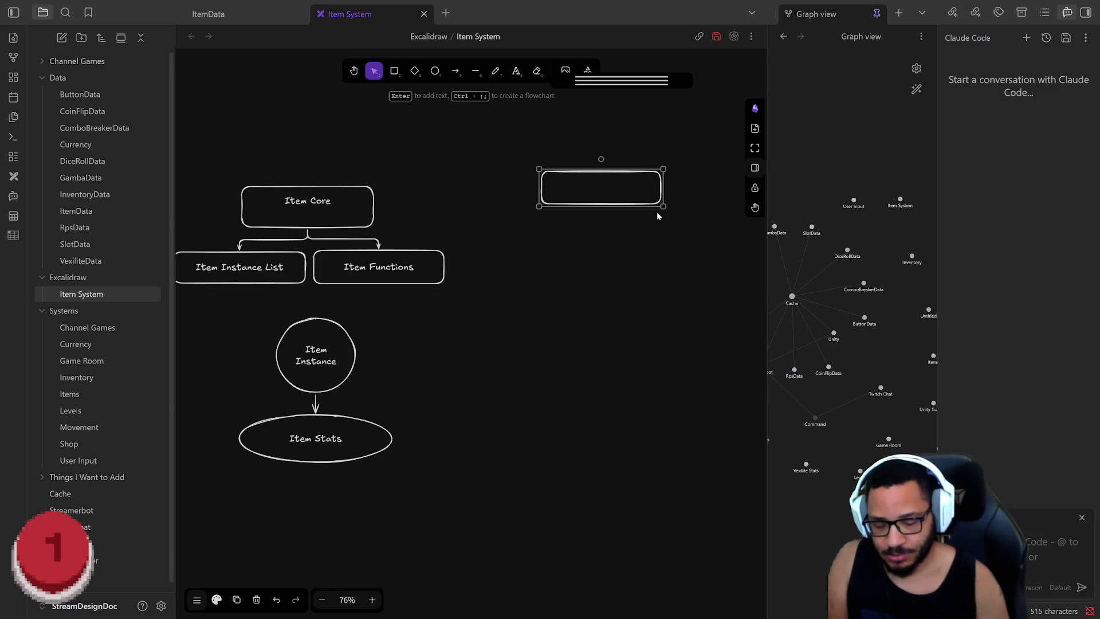
Label the new rectangle 'User Throws Item' and add a connected box below it
key(Return)
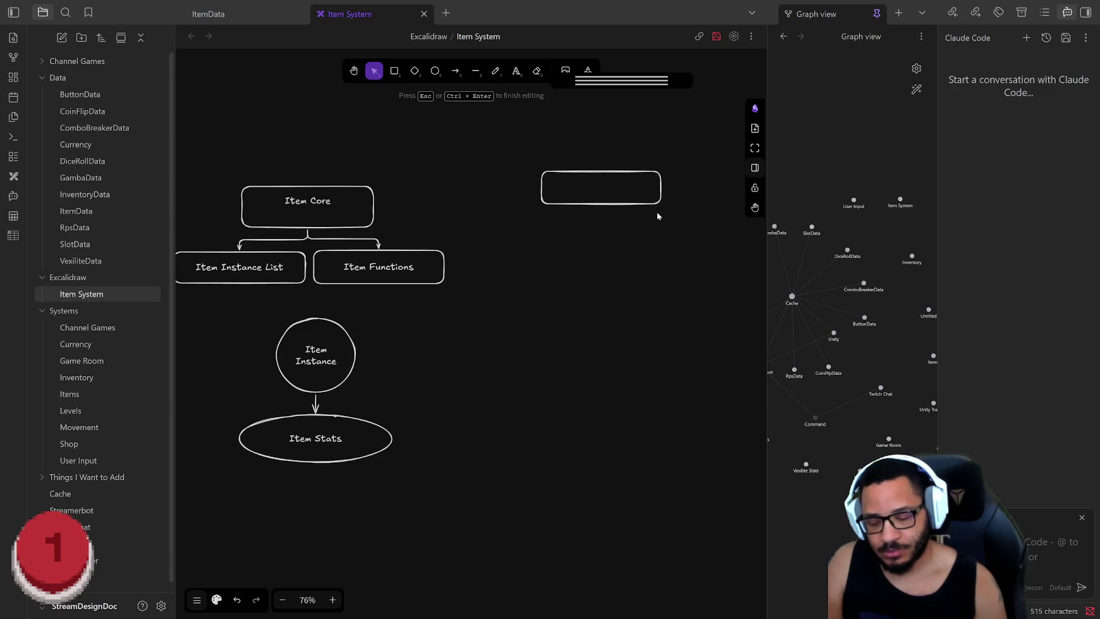
text(User)
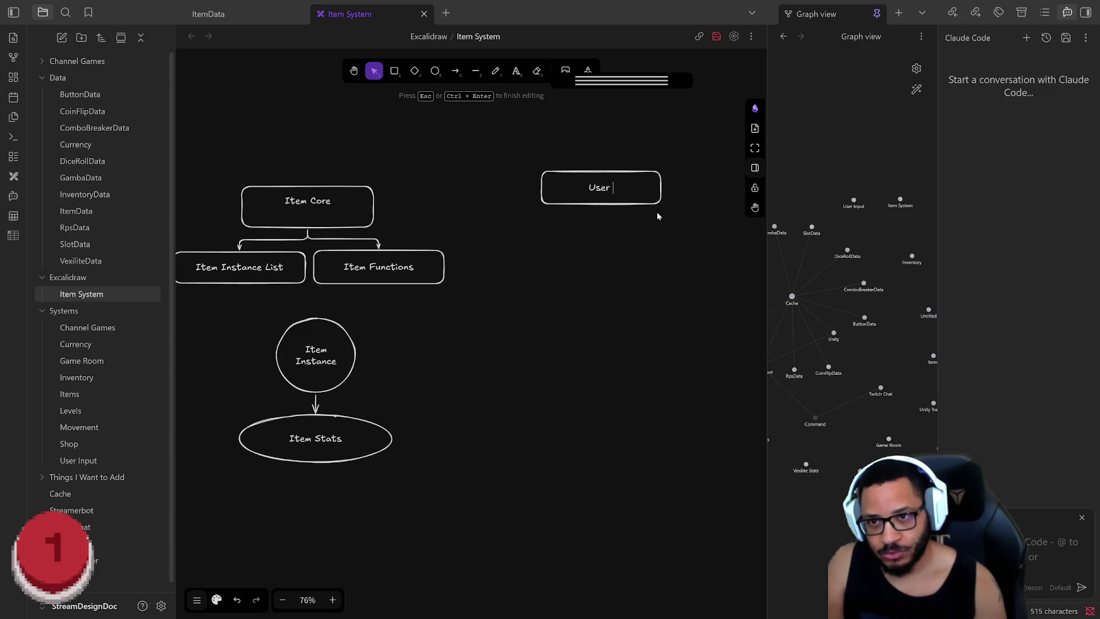
text( Throws Item)
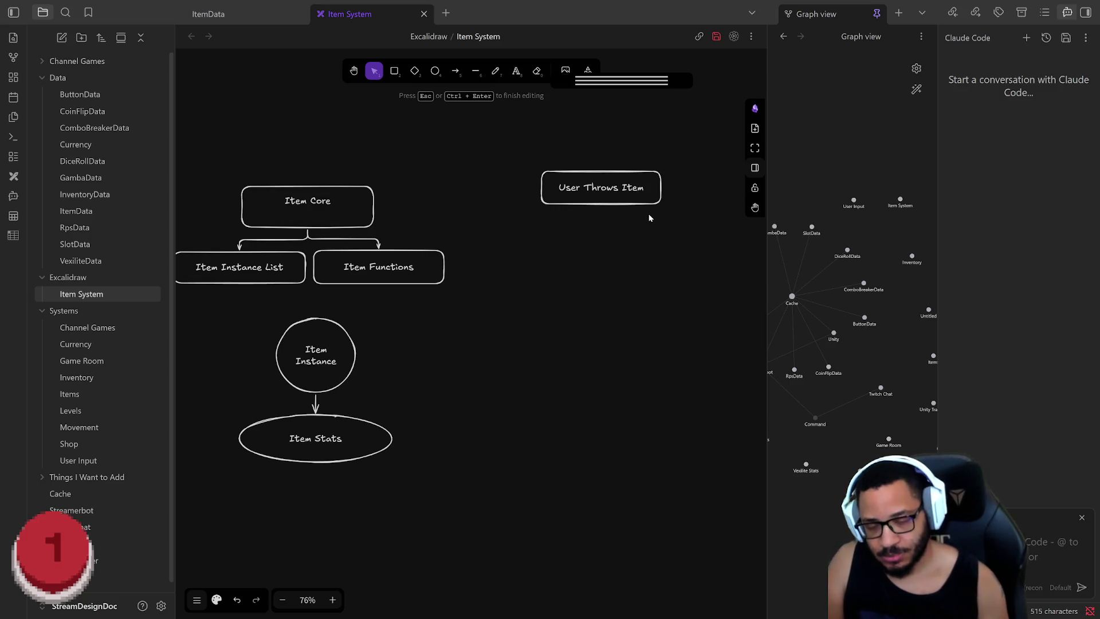
click(649, 218)
click(652, 206)
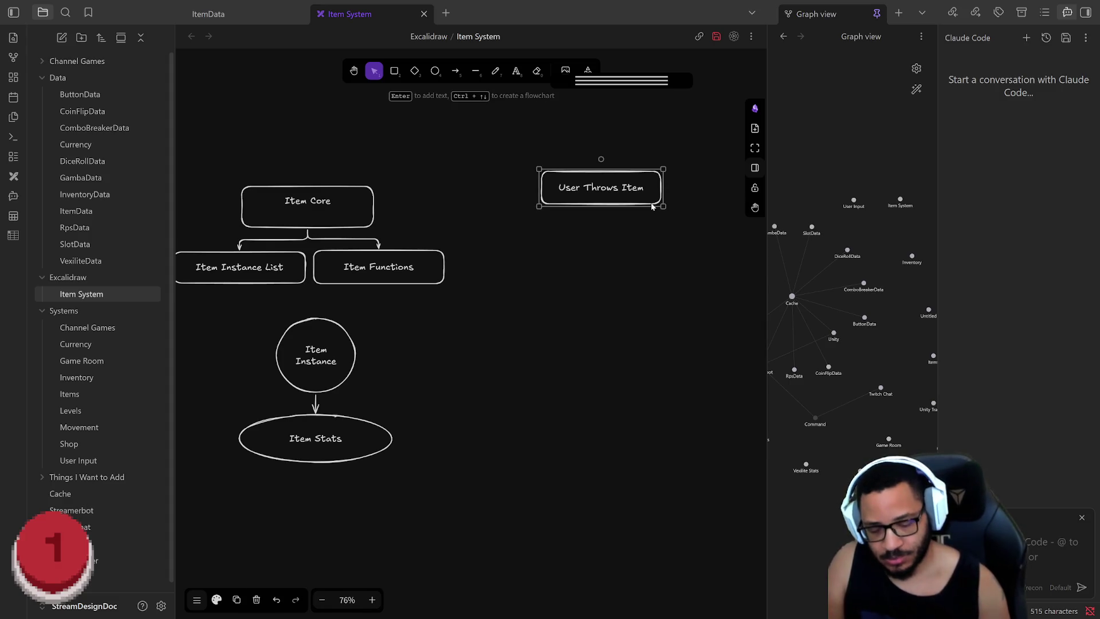
key(ctrl+Down)
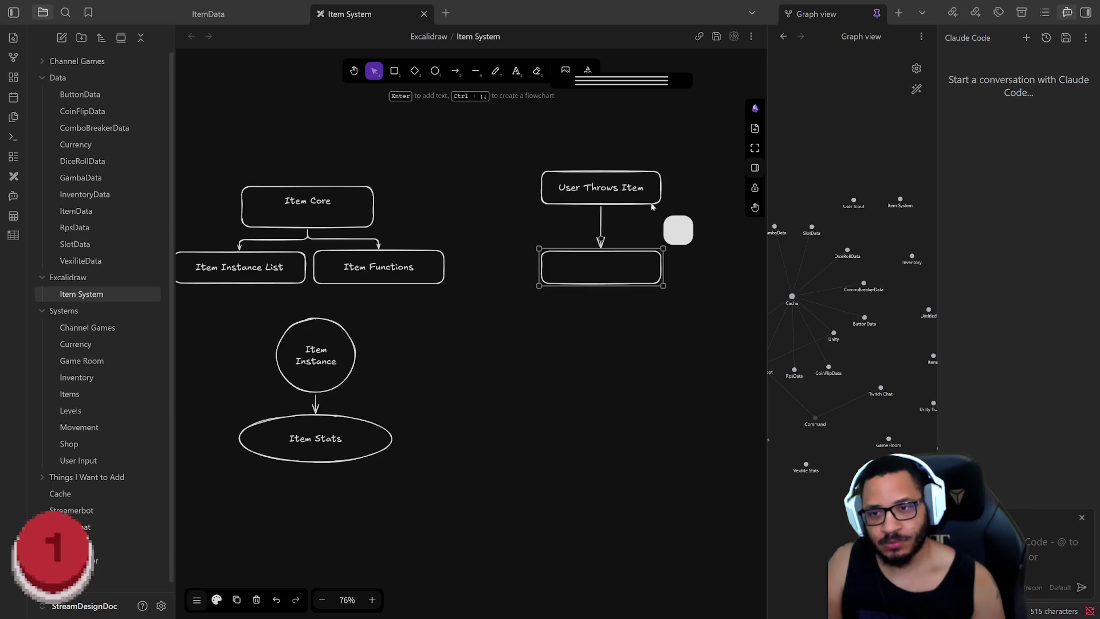
Redo the connected box under User Throws Item and label it 'Switch(Item.Type)' with an empty box linked beneath
key(ctrl+z)
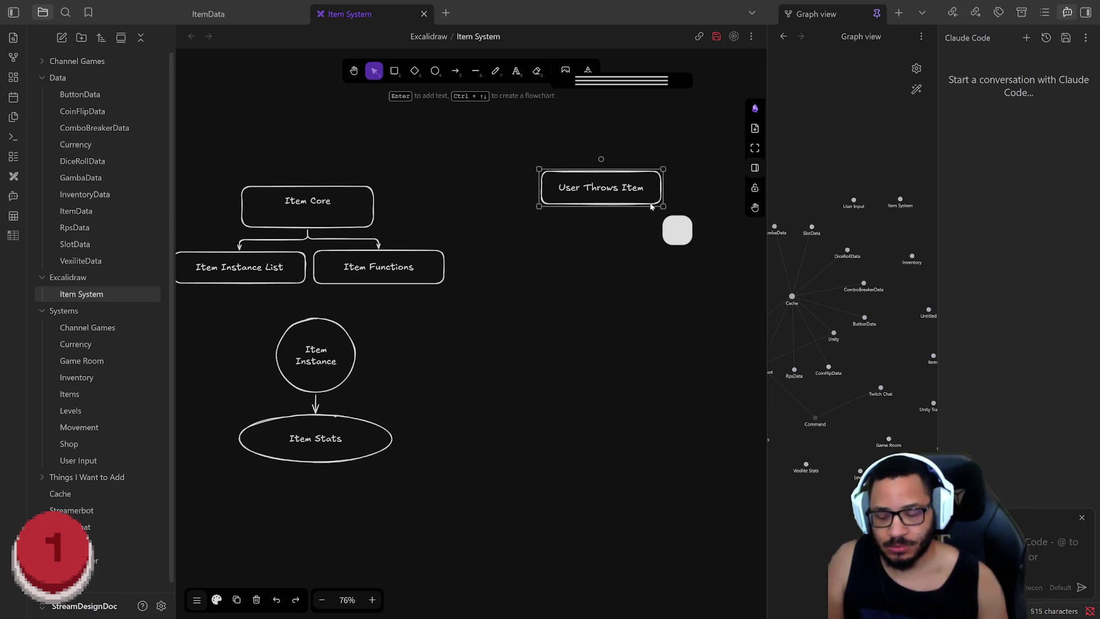
key(ctrl+Down)
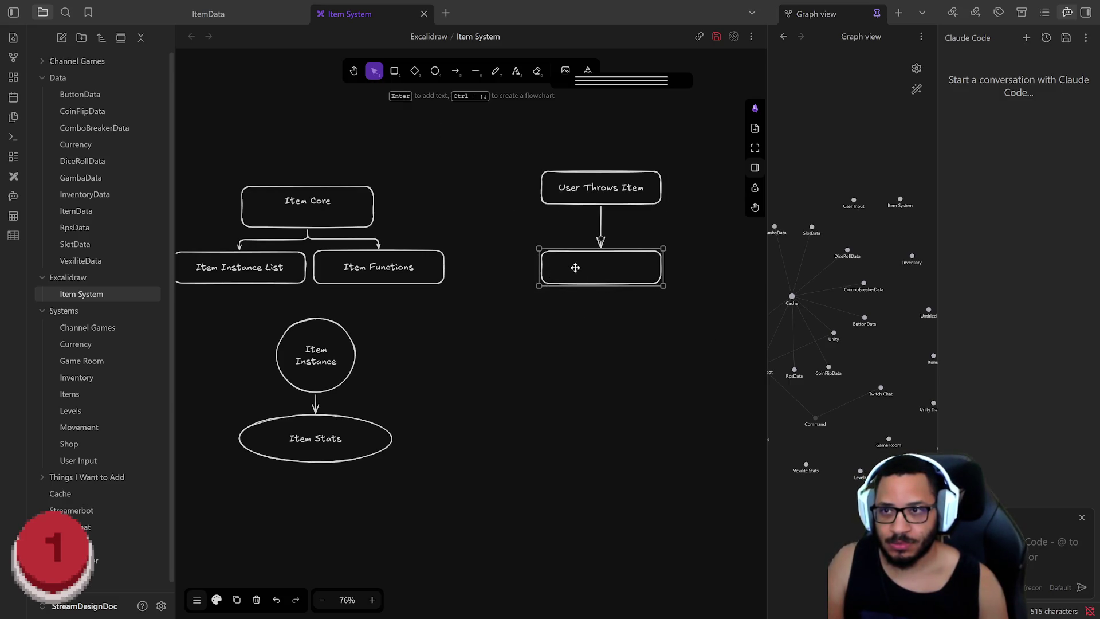
key(Return)
text(Ite)
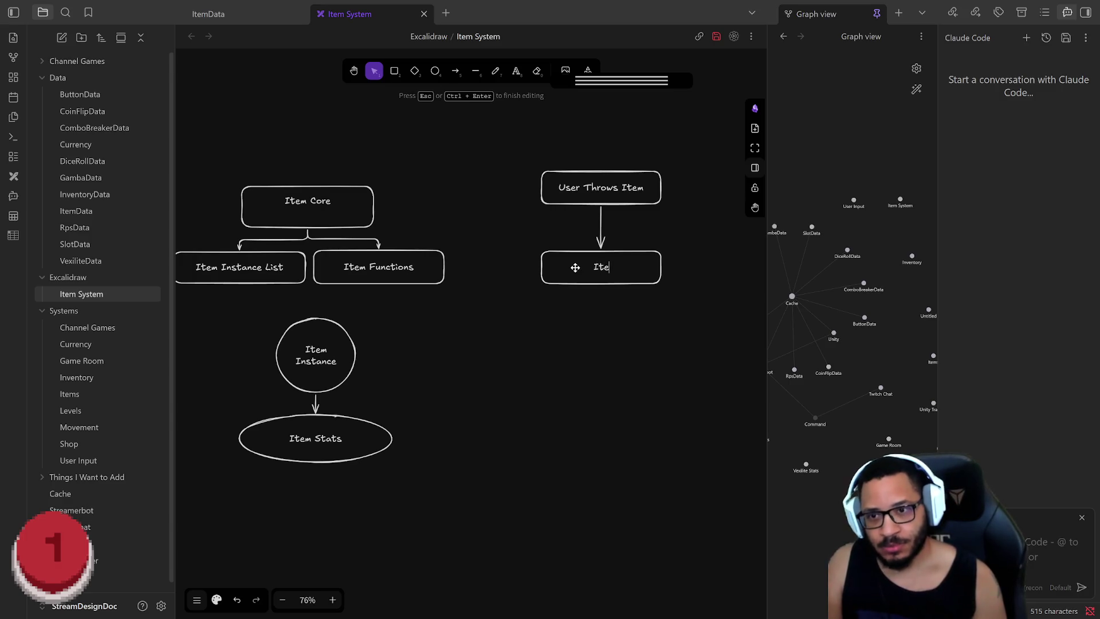
key(BackSpace)
key(BackSpace)
key(BackSpace)
text(Switch(Item.)
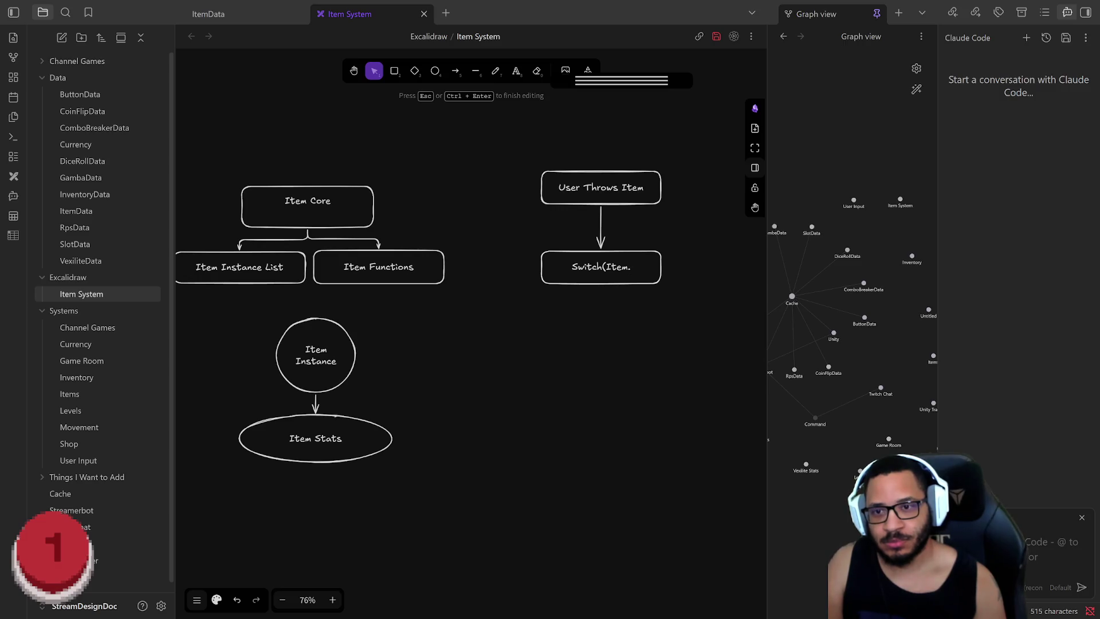
text(Type)
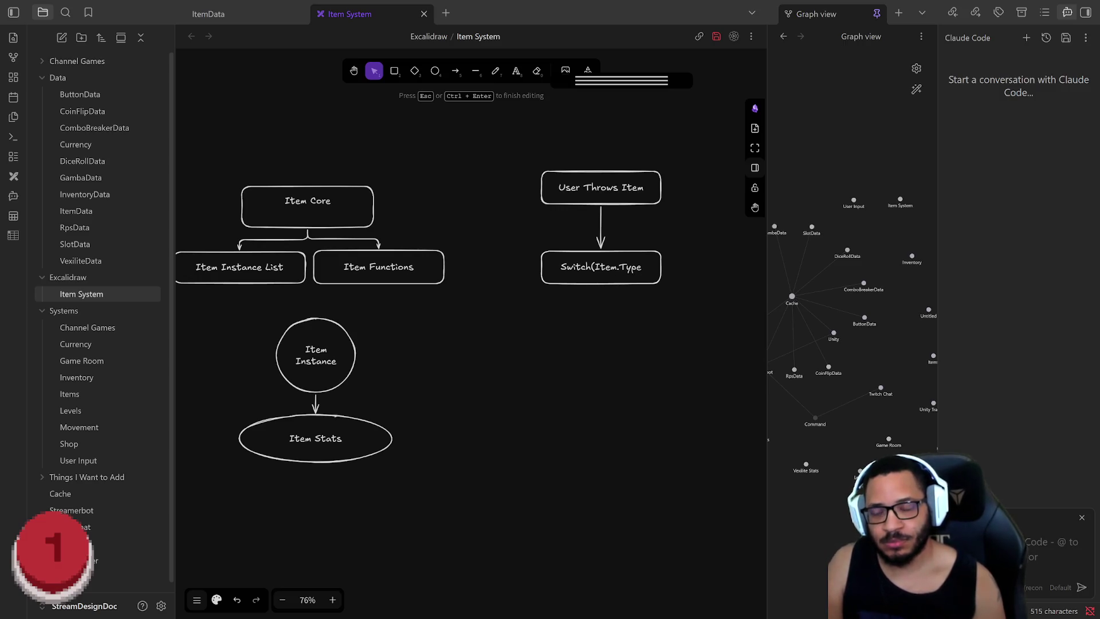
text())
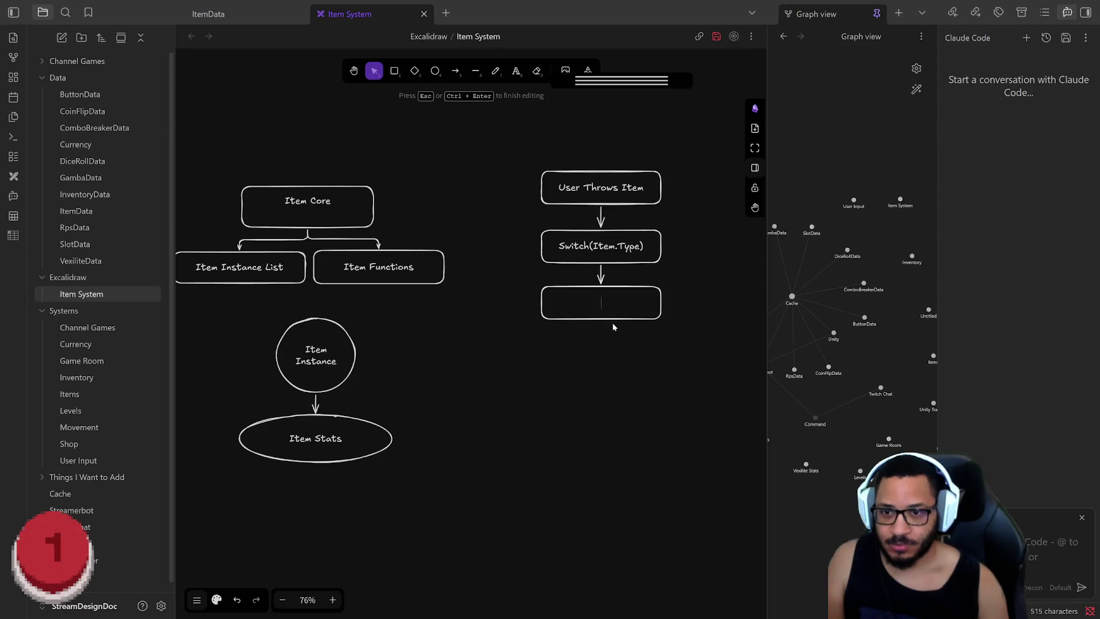
key(Escape)
Label the third box 'ItemCore<Type>.ThrowItem(Item.Id)', widen it to one line, and link a new box below
key(Return)
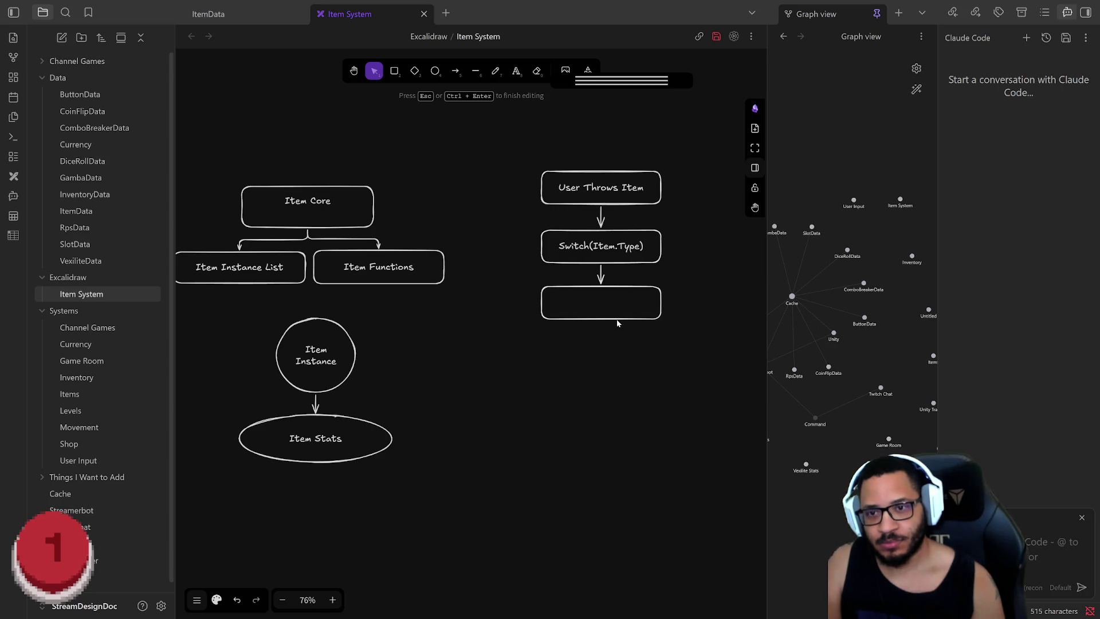
text(ItemCore<Type>.)
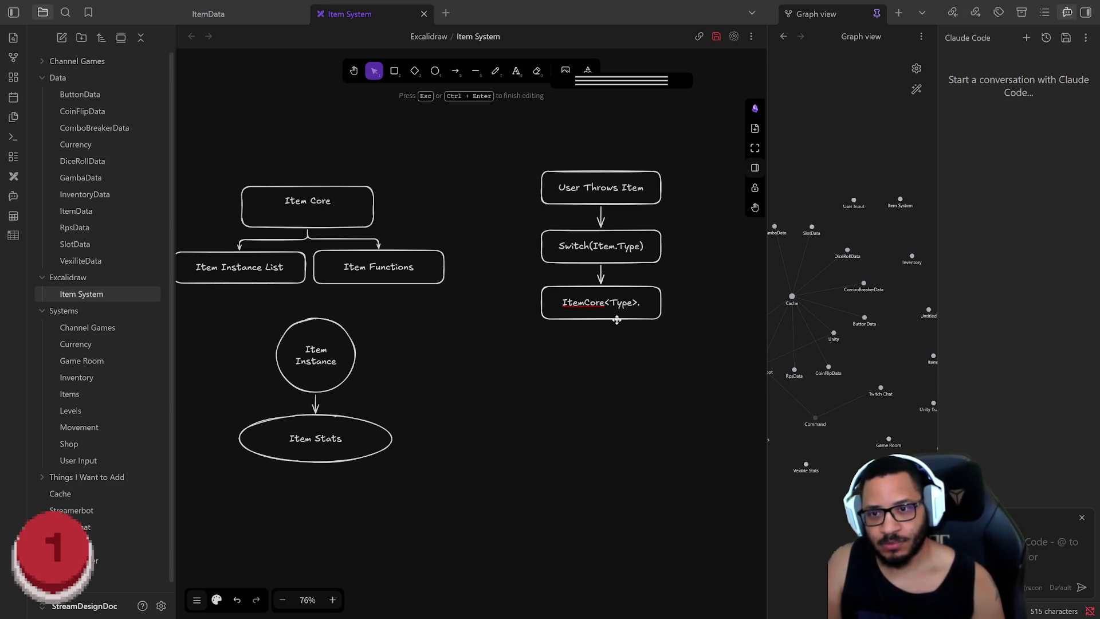
text(Throw)
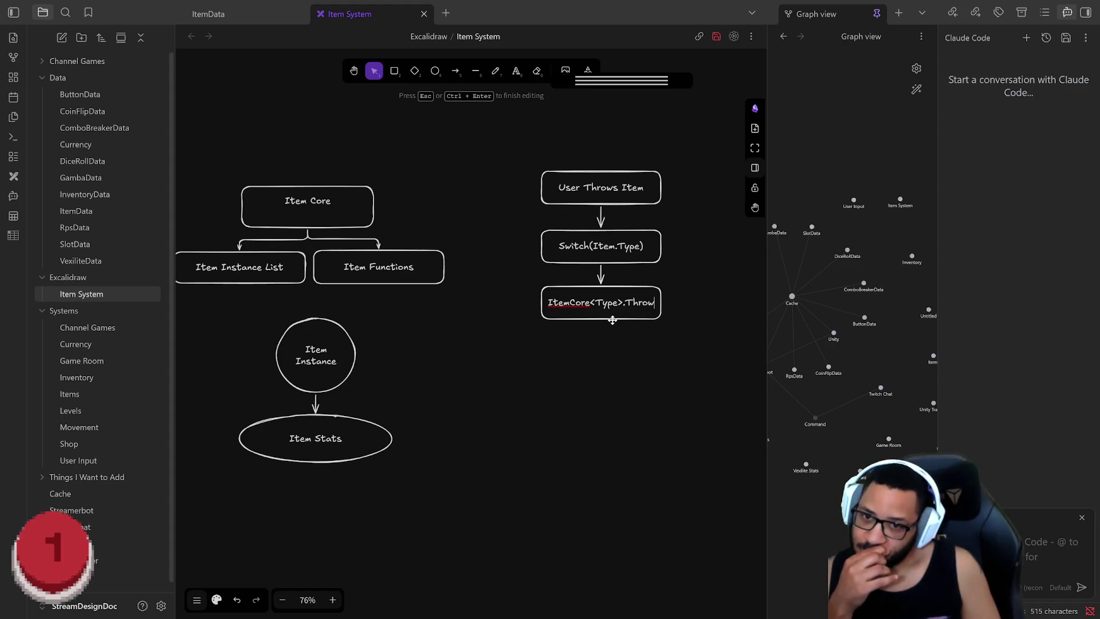
text(Item)
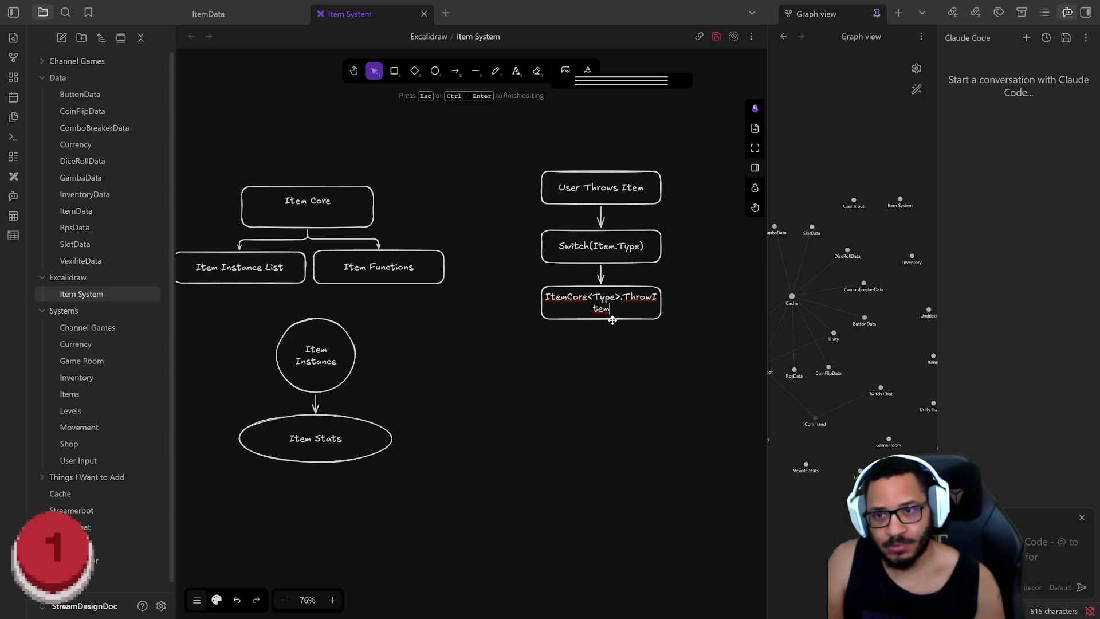
text((Item.Id))
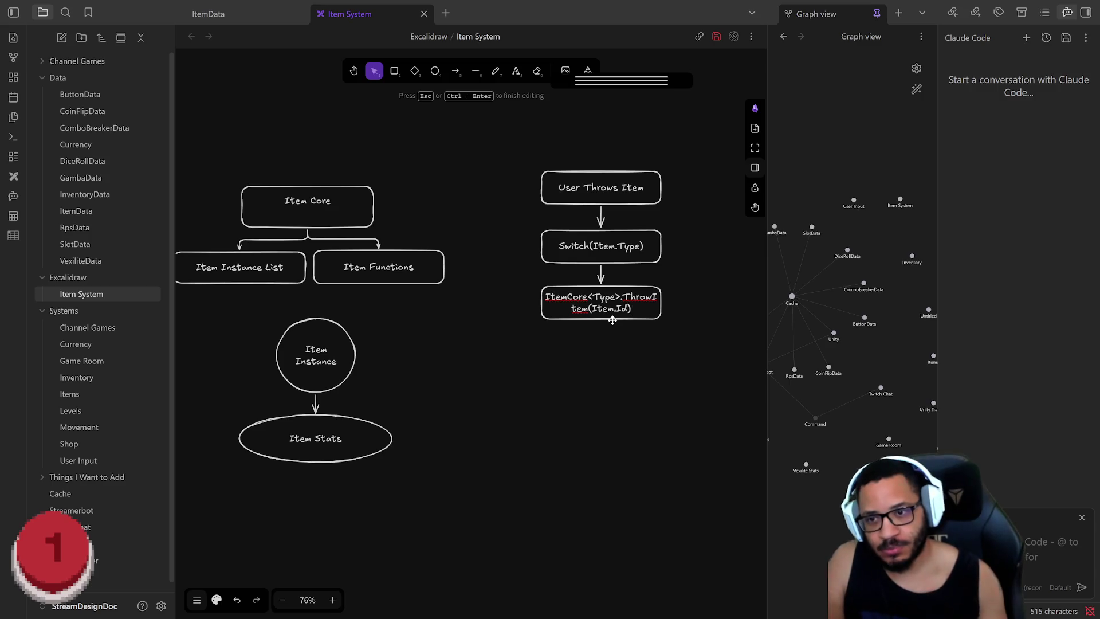
key(Escape)
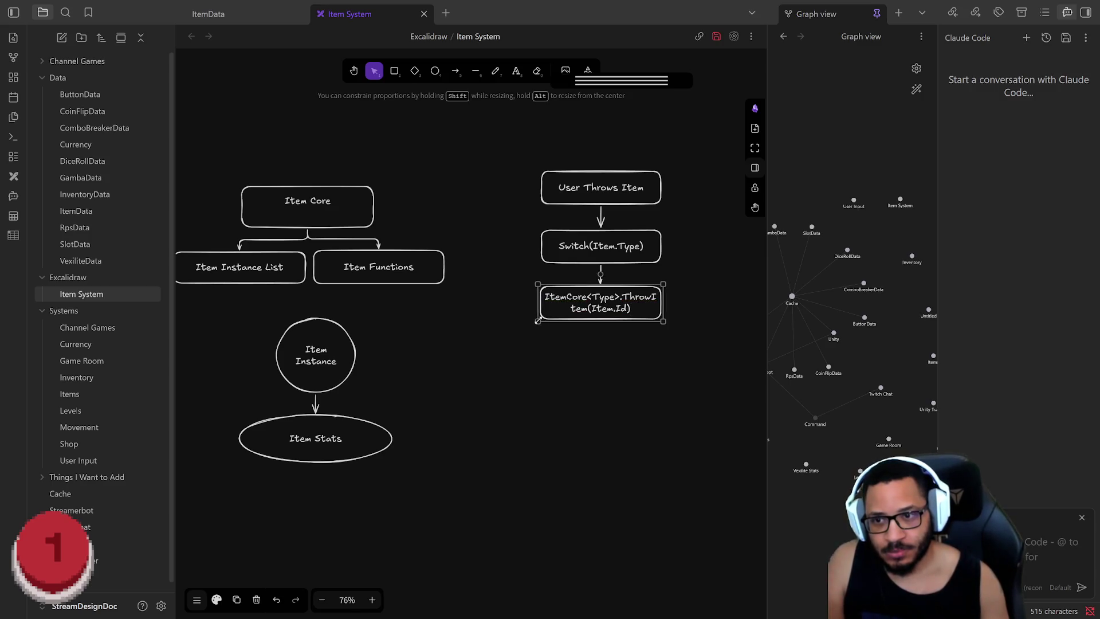
drag(539, 320, 503, 321)
mouse_move(660, 322)
mouse_down()
mouse_move(718, 323)
mouse_move(701, 322)
mouse_up()
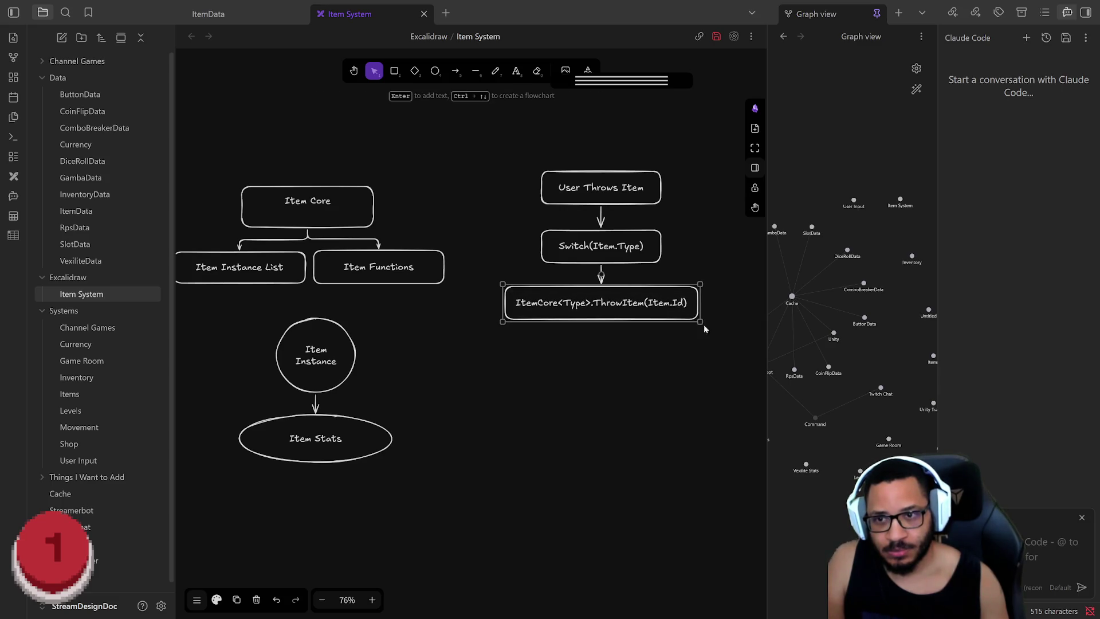
click(705, 343)
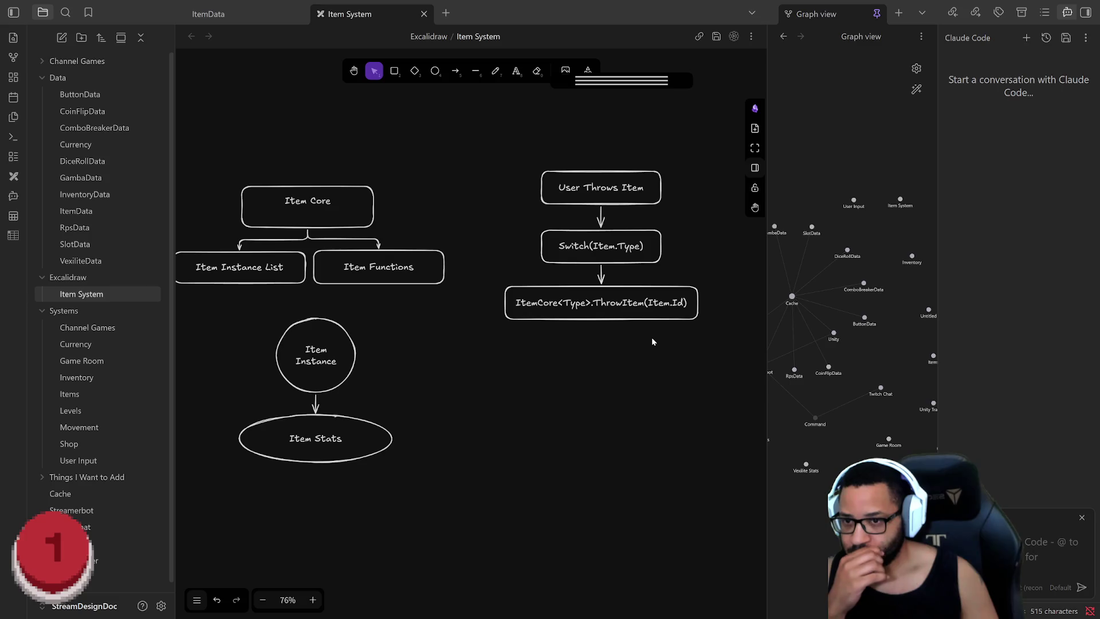
click(630, 319)
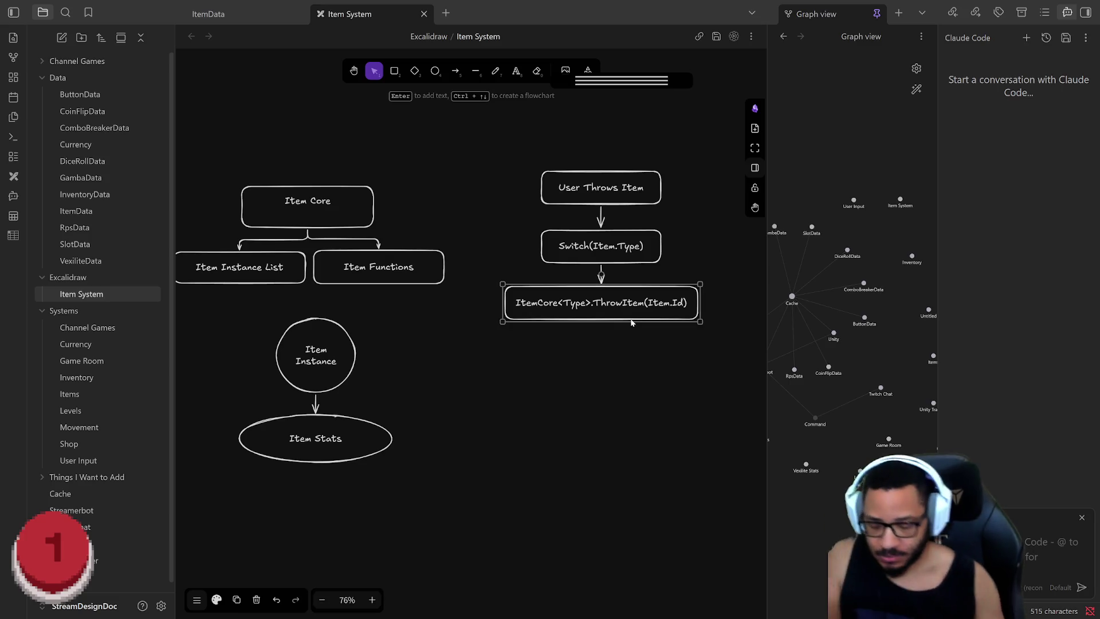
key(ctrl+Down)
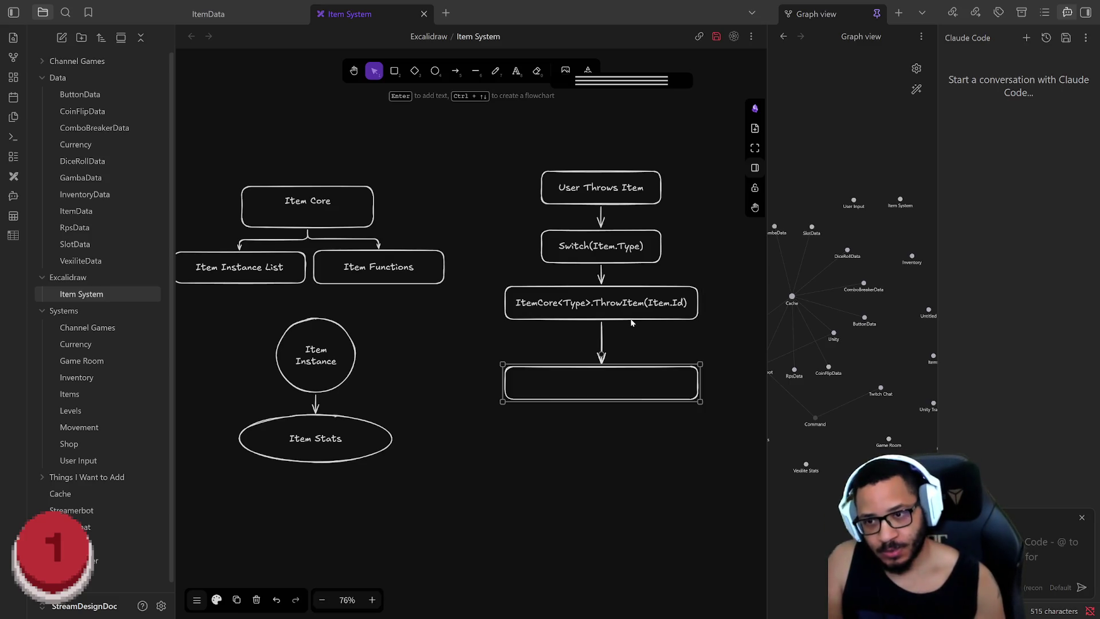
Leave the Eraser, select the new bottom box and label it 'Item Core Pulls'
key(e)
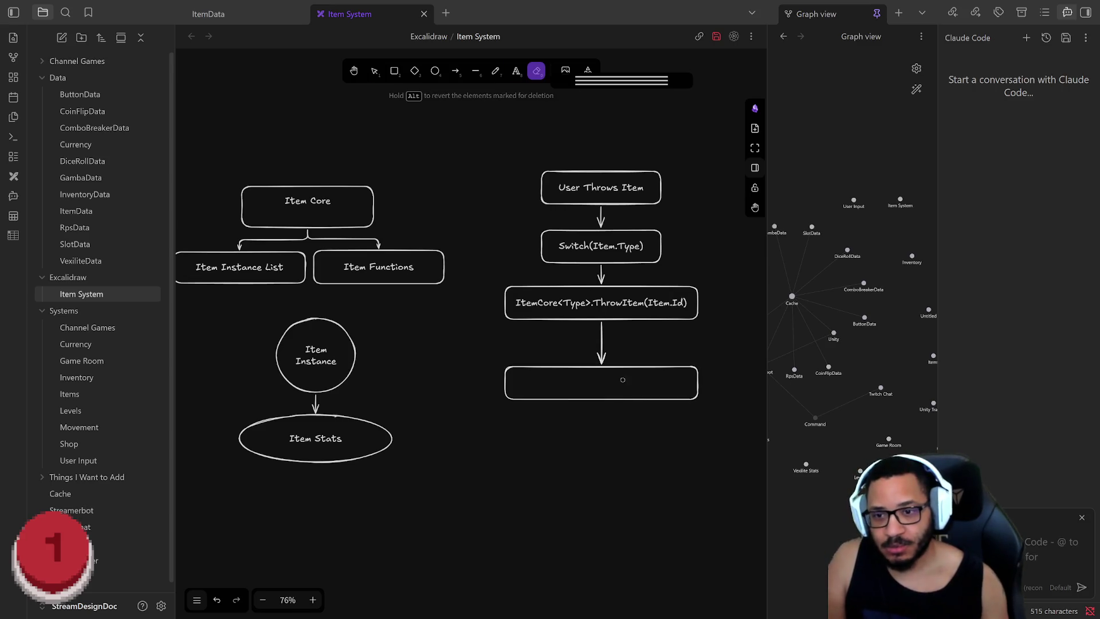
click(374, 71)
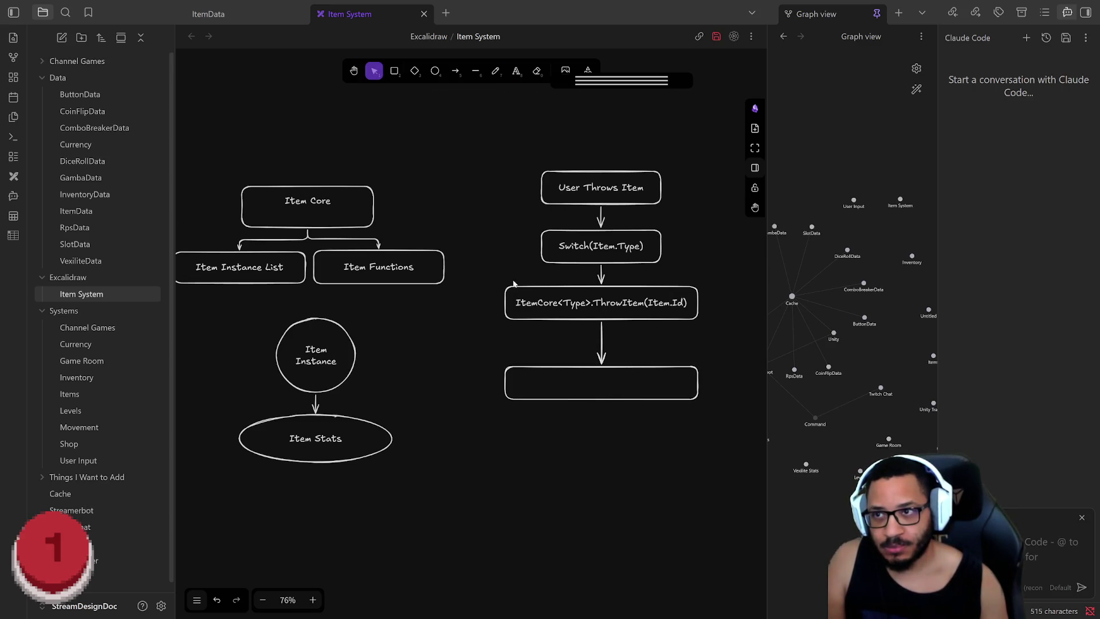
click(628, 400)
key(Return)
text(Item Core)
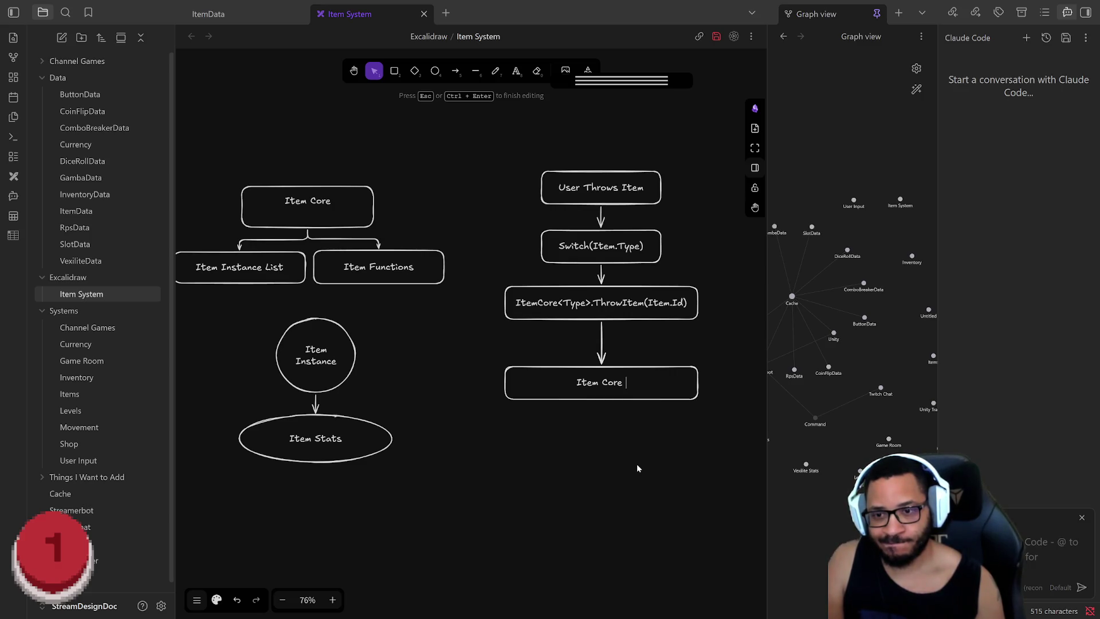
text(Pulls)
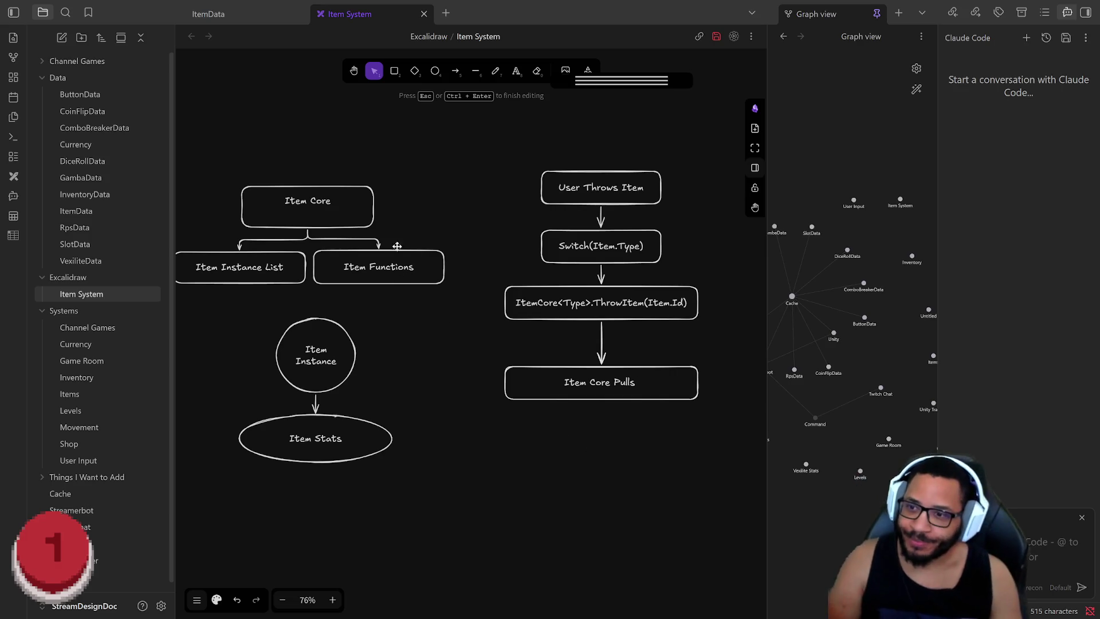
Draw a rectangle above Item Core and label it 'Item System Class'
drag(397, 250, 575, 370)
drag(302, 153, 626, 258)
click(394, 72)
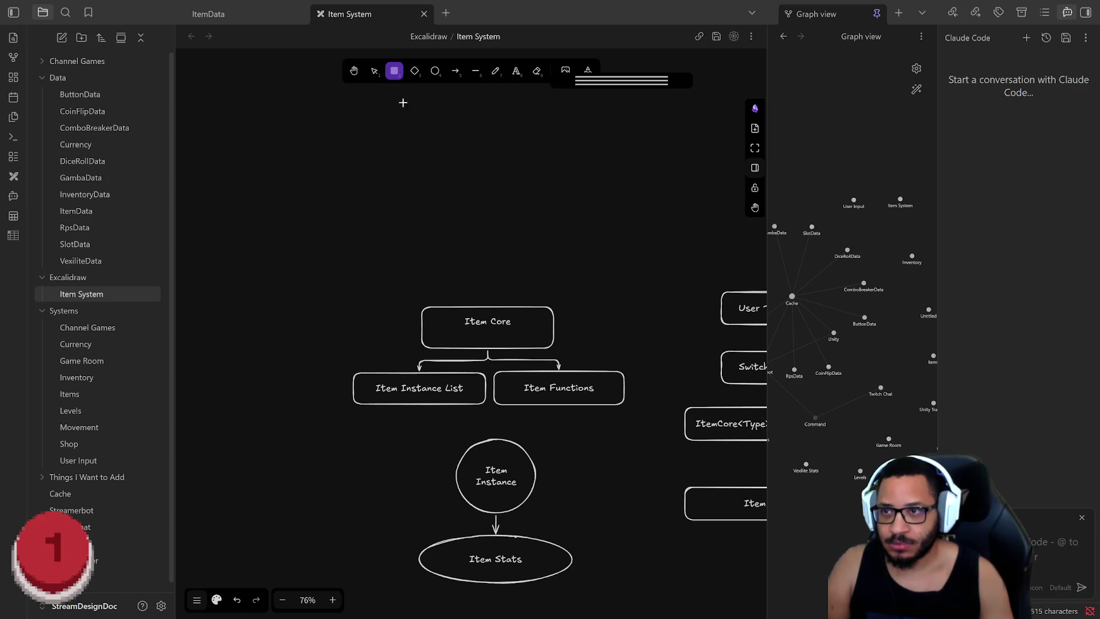
drag(338, 165, 624, 235)
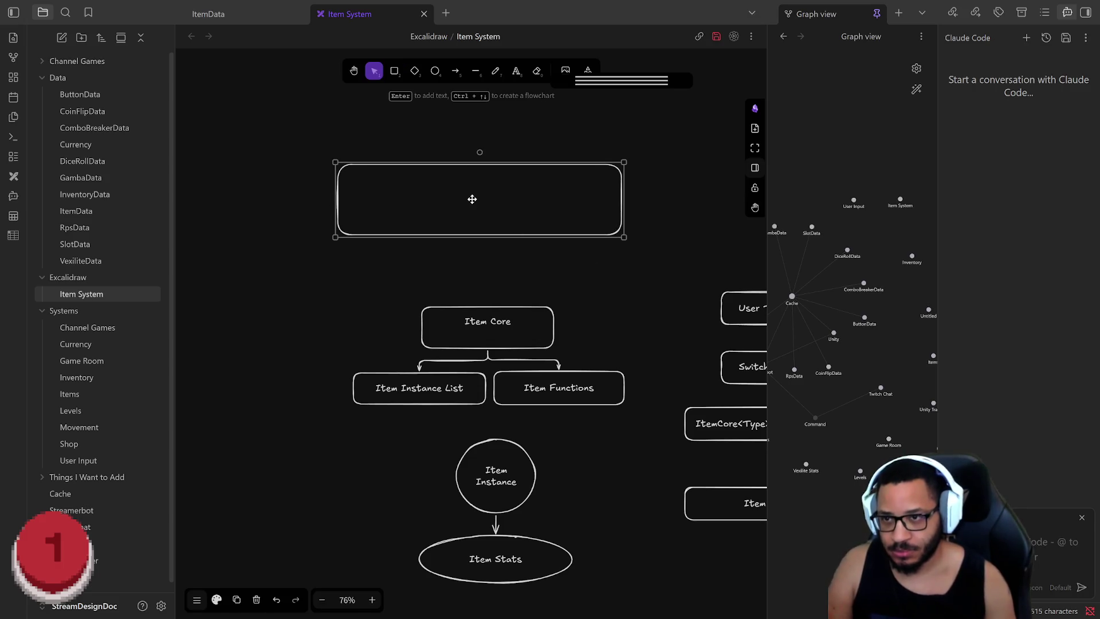
key(Return)
text(Item System)
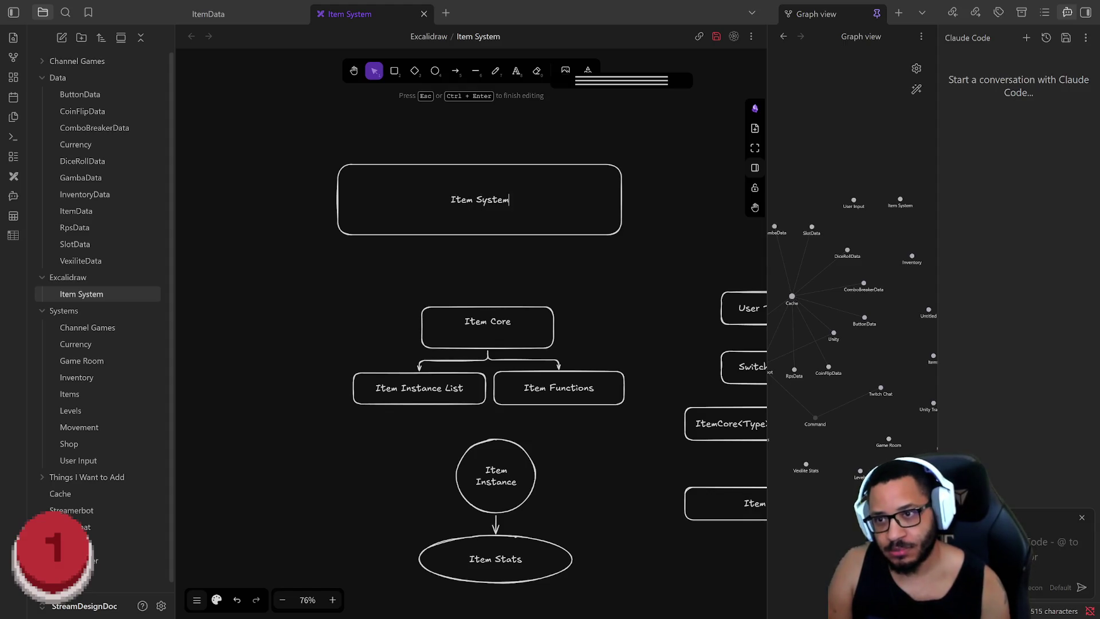
text( Class)
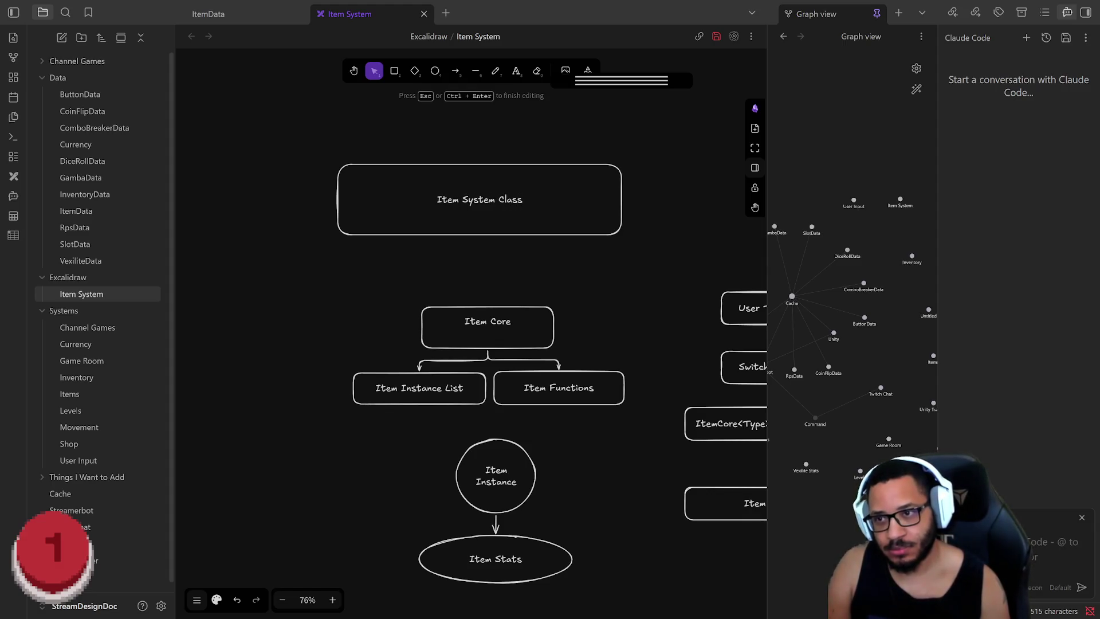
click(484, 228)
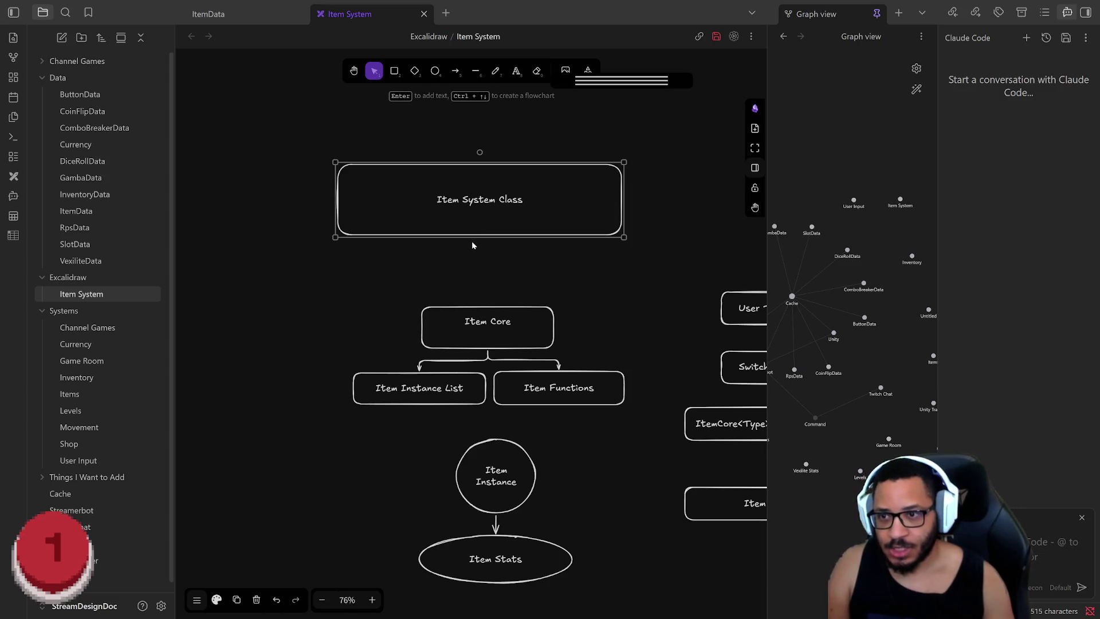
Add a connected box above Item Core, delete the stray rectangle, and label the new box 'Item System Class'
click(476, 304)
mouse_move(486, 295)
mouse_down()
mouse_move(438, 253)
mouse_move(483, 272)
mouse_up()
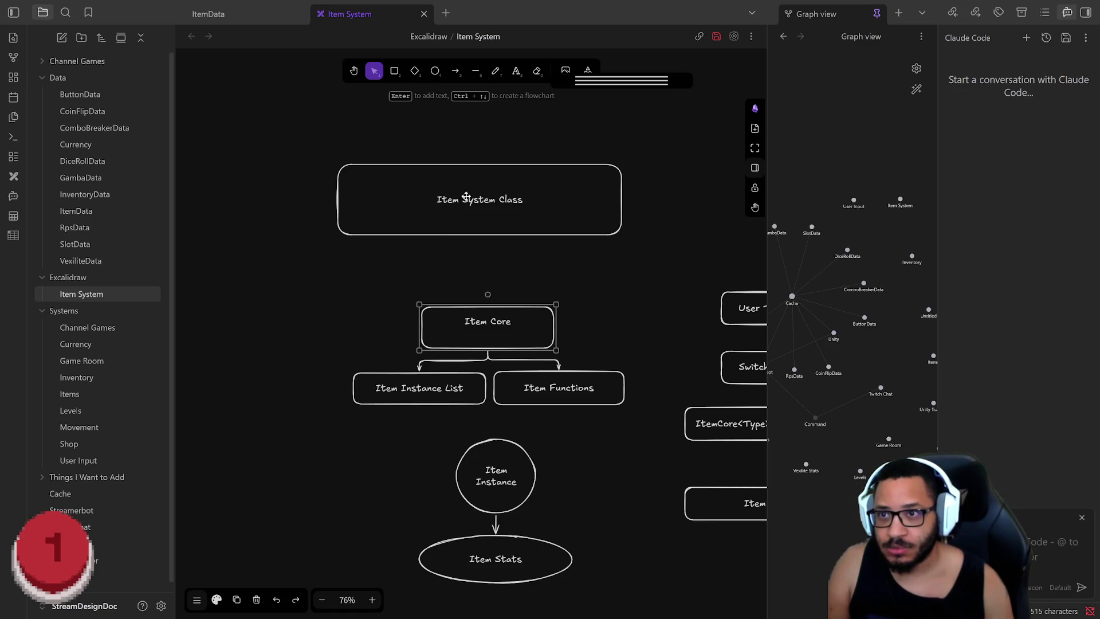
key(ctrl+Up)
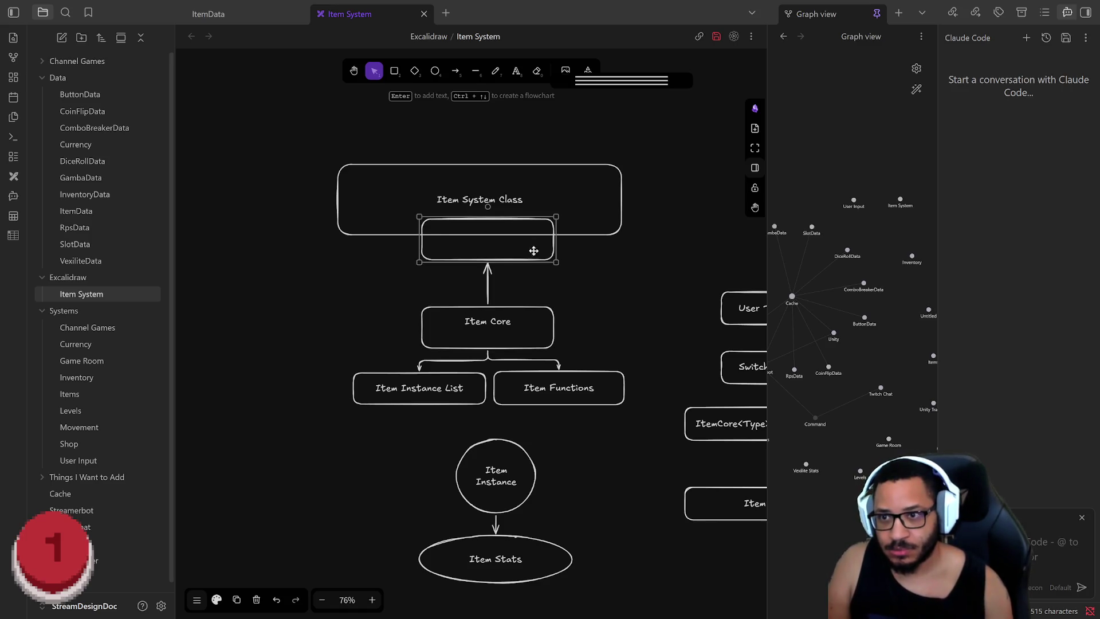
click(589, 164)
key(Delete)
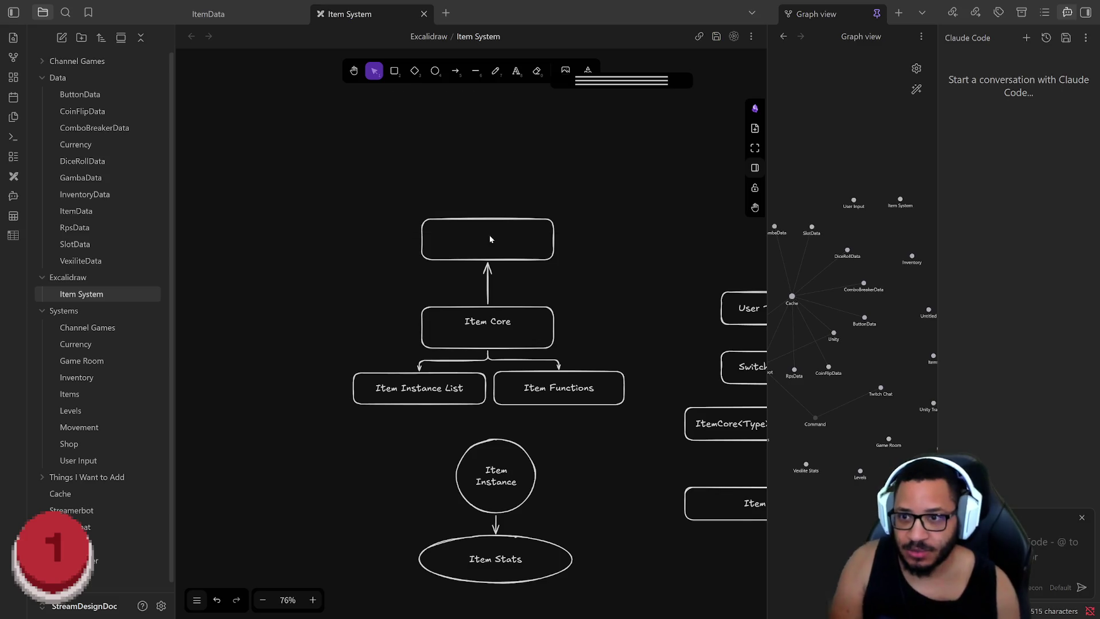
click(494, 222)
double_click(494, 223)
text(m Class)
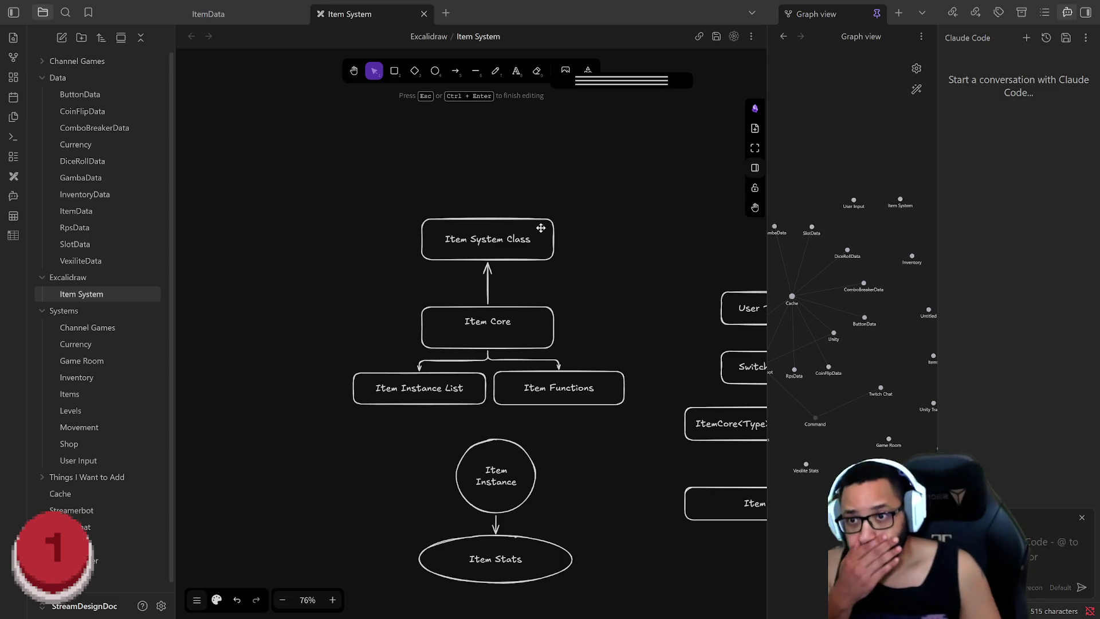
drag(500, 221, 500, 241)
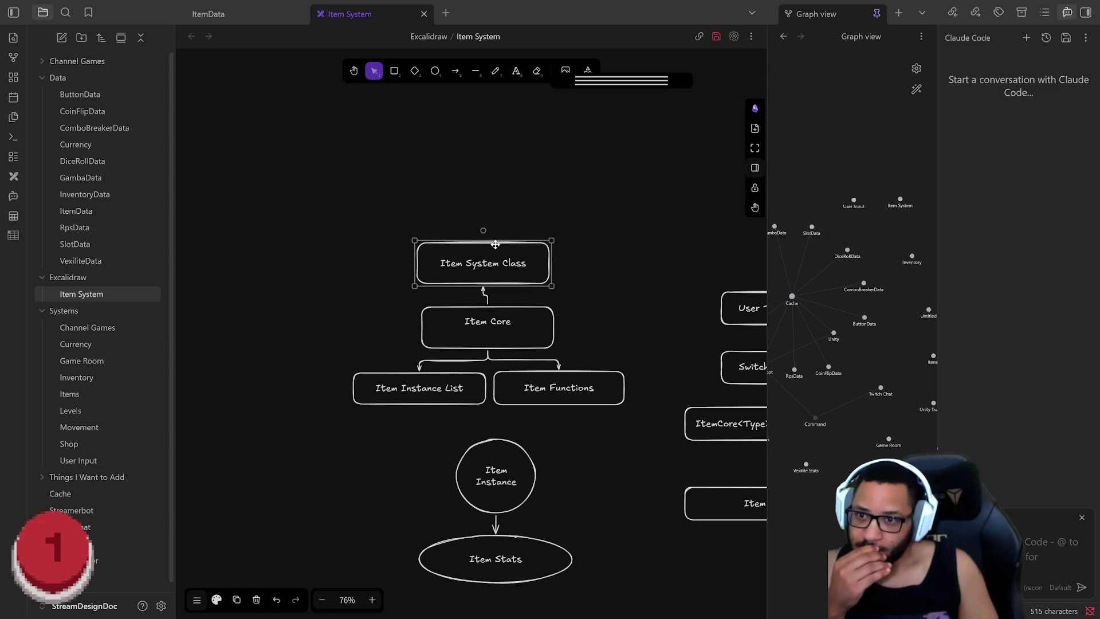
click(648, 319)
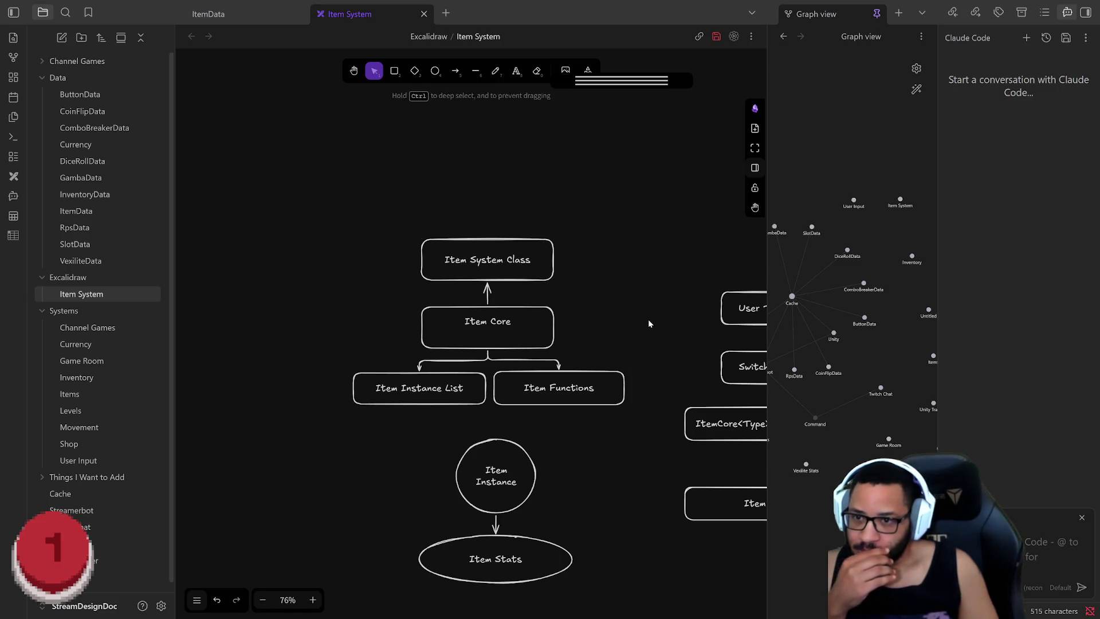
drag(655, 326, 505, 246)
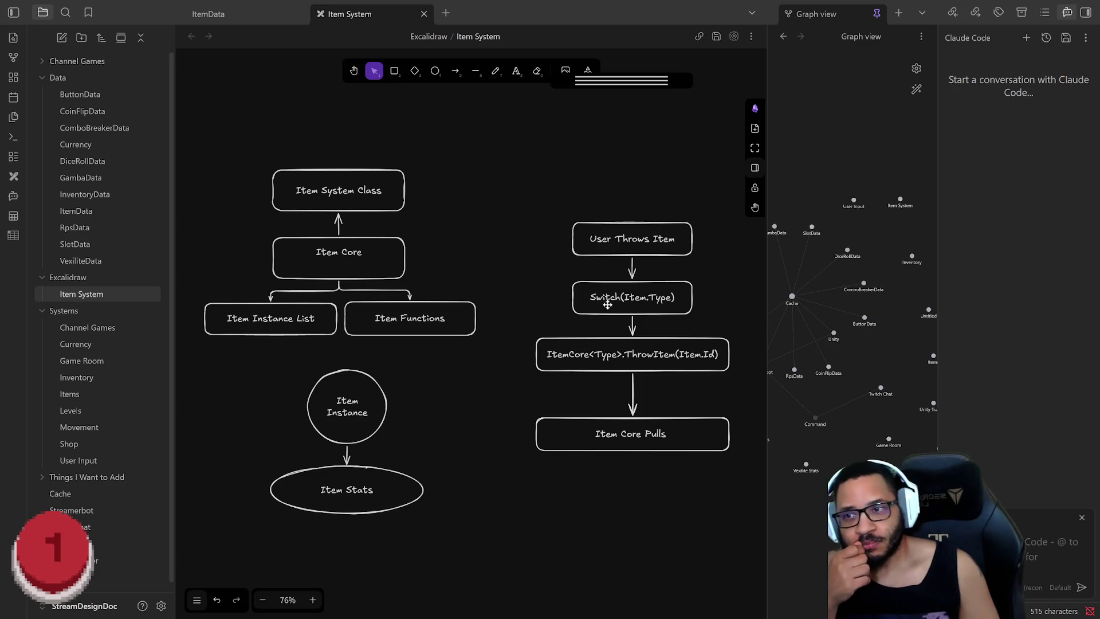
Replace 'Switch' in the second flow box with 'ItemSystem.ThrowItem' and widen the box to one line
double_click(655, 282)
click(619, 301)
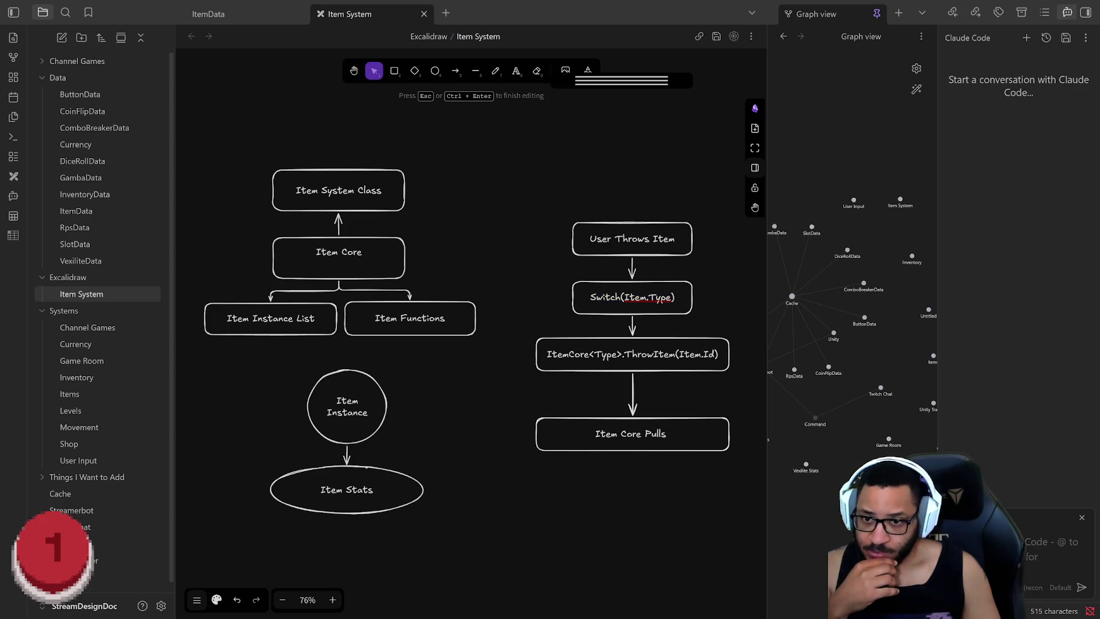
drag(620, 297, 592, 300)
key(BackSpace)
text(ItemSystem.ThrowItem()
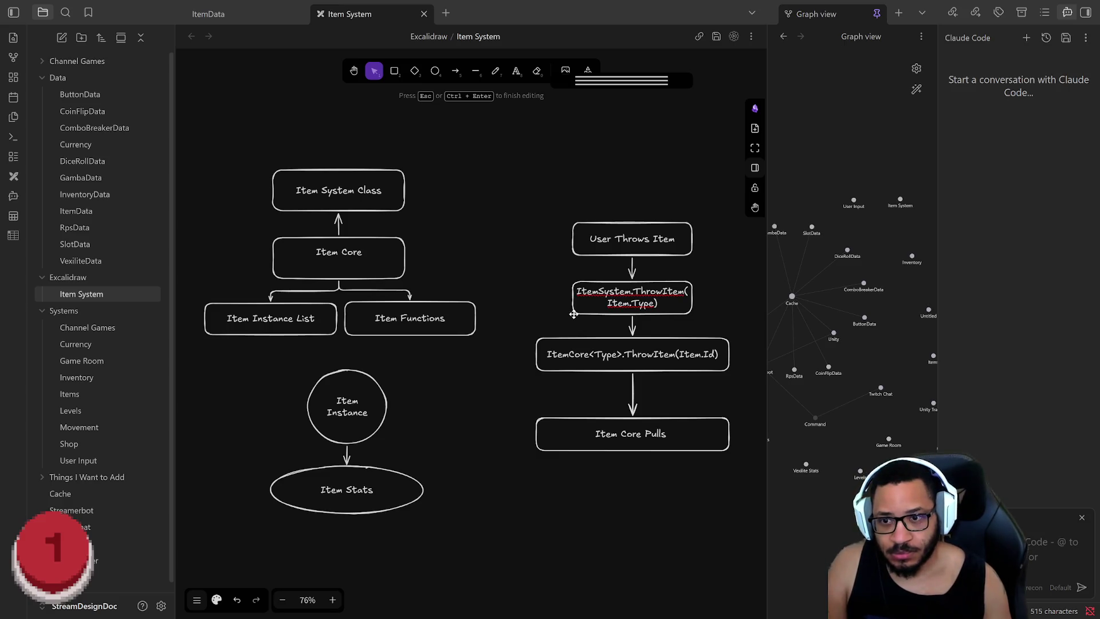
key(Escape)
drag(568, 317, 542, 317)
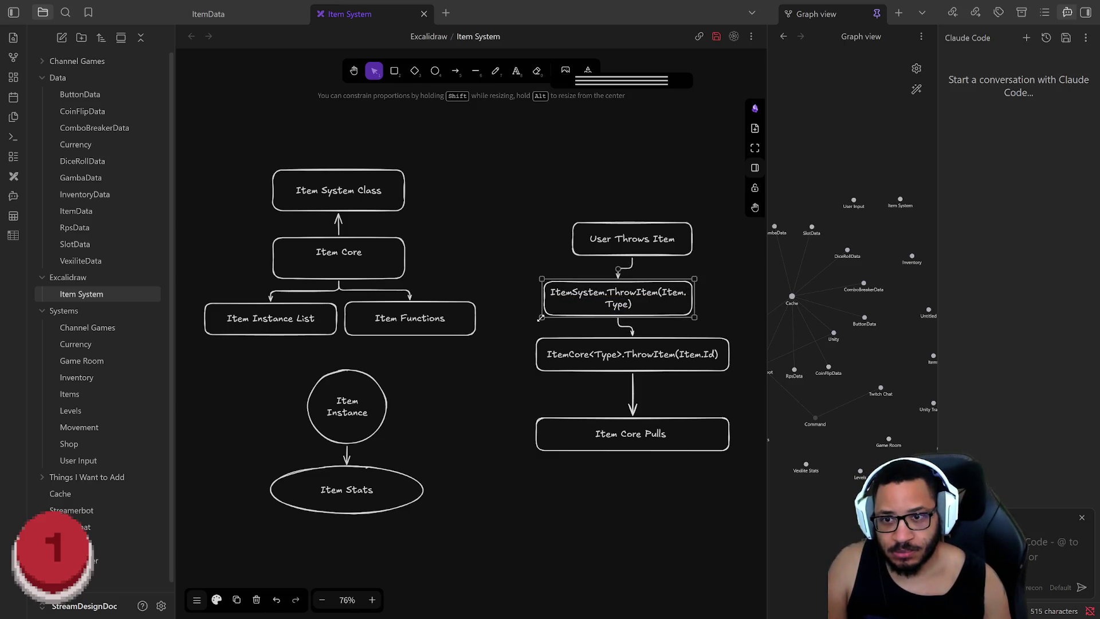
drag(693, 317, 721, 317)
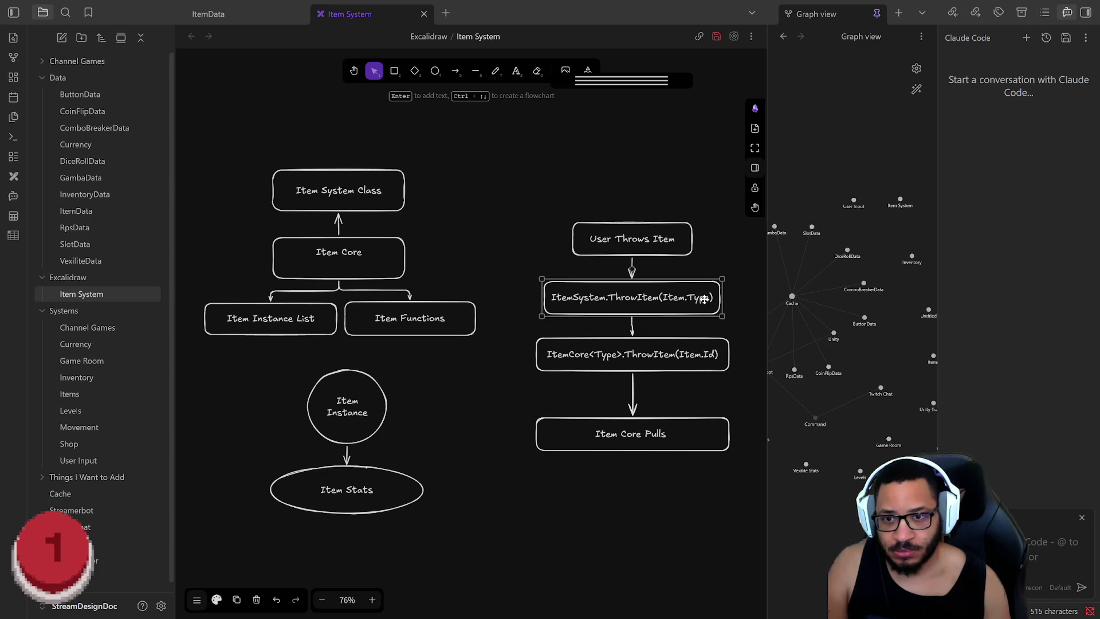
Trim '.Type' so the label reads 'ItemSystem.ThrowItem(Item)'
double_click(705, 297)
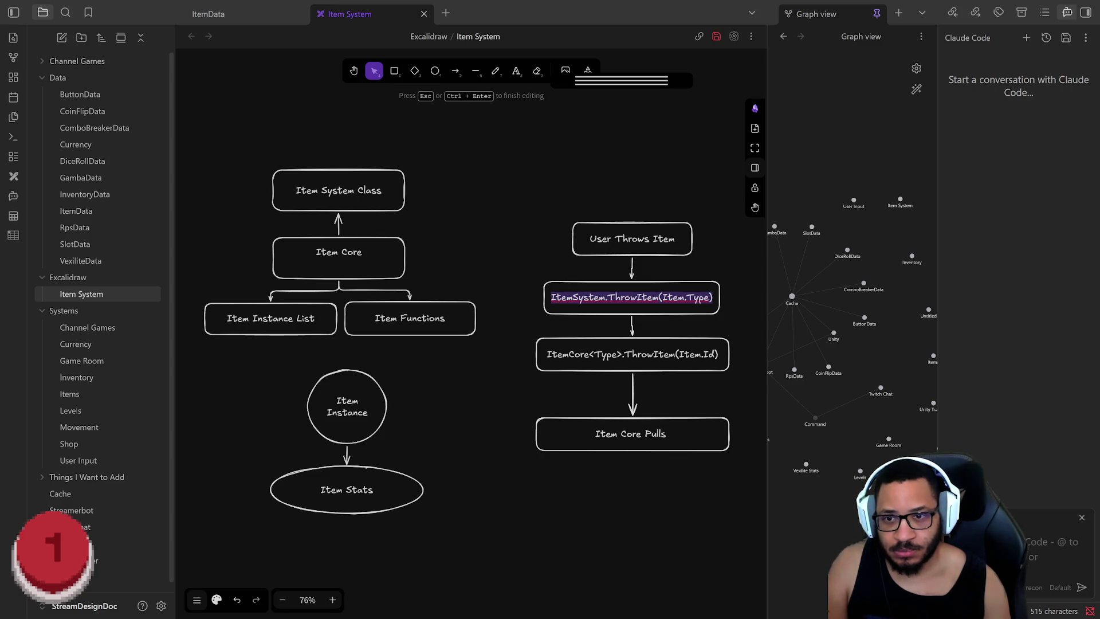
click(706, 298)
key(BackSpace)
key(BackSpace)
key(BackSpace)
key(BackSpace)
key(BackSpace)
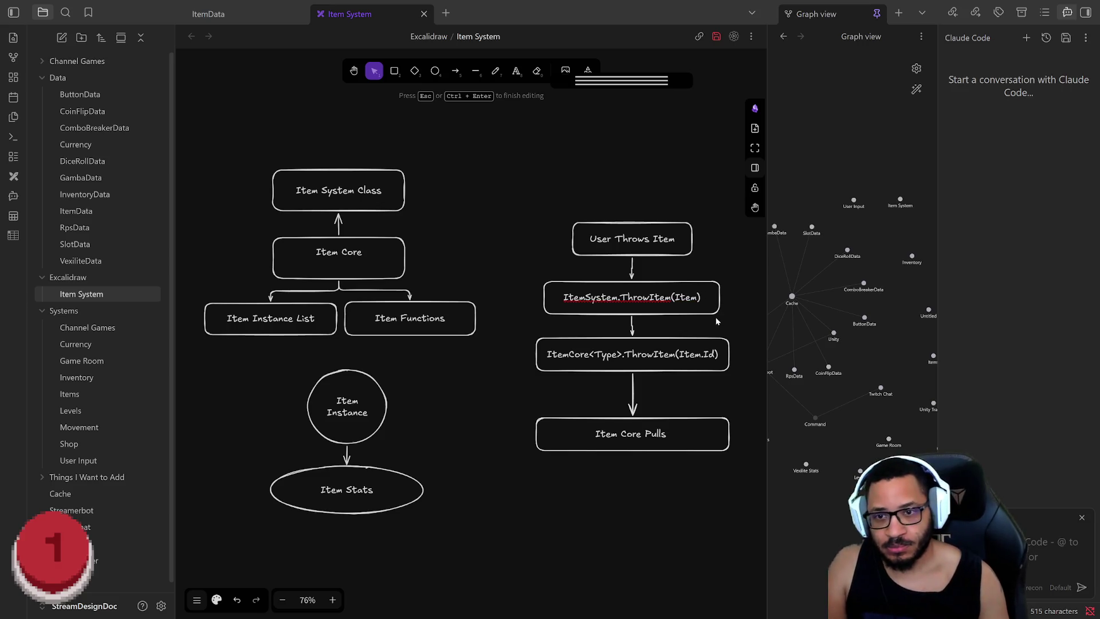
click(741, 328)
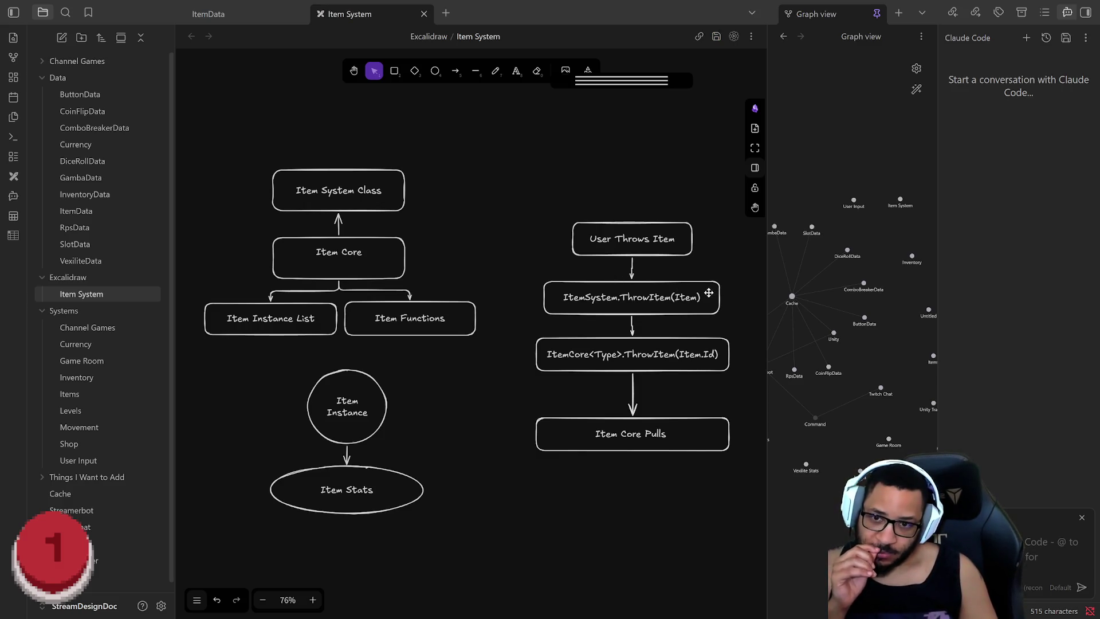
click(663, 285)
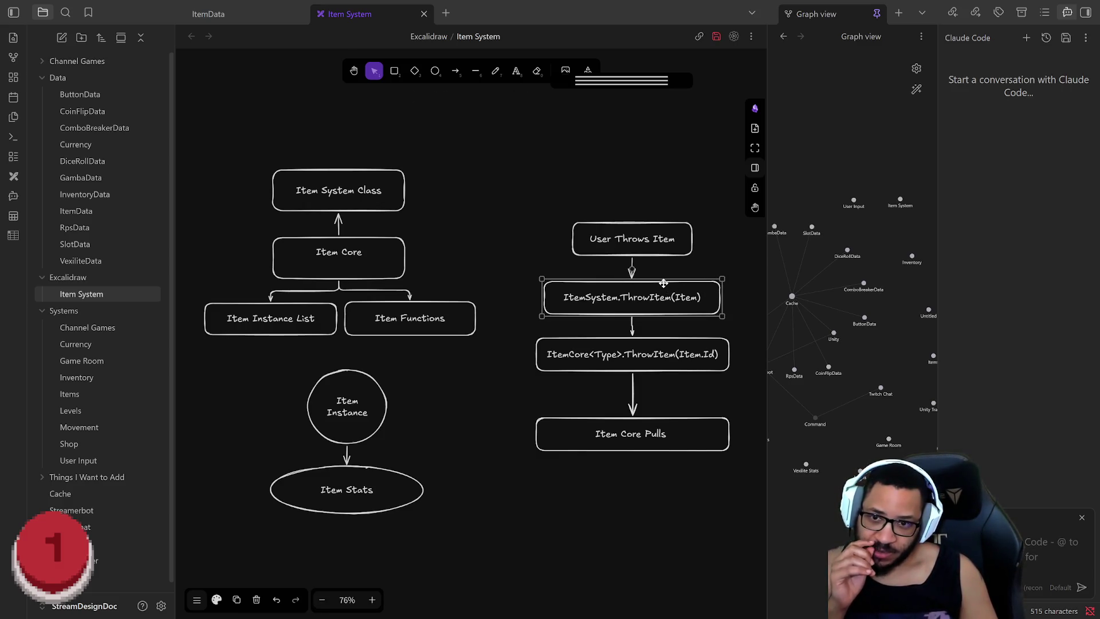
click(725, 336)
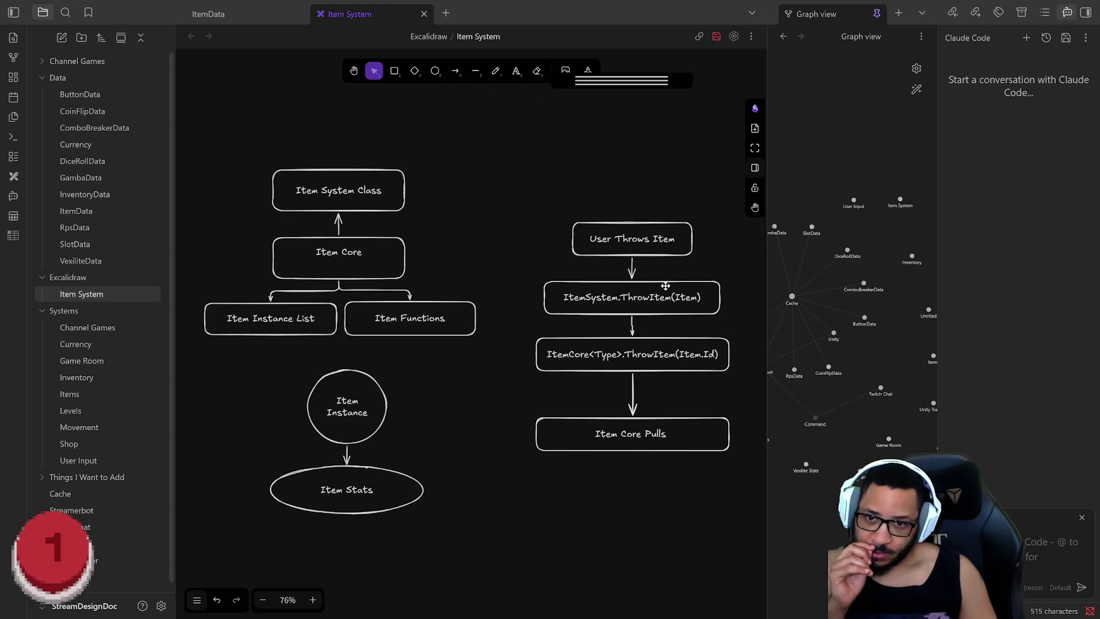
drag(665, 281, 665, 281)
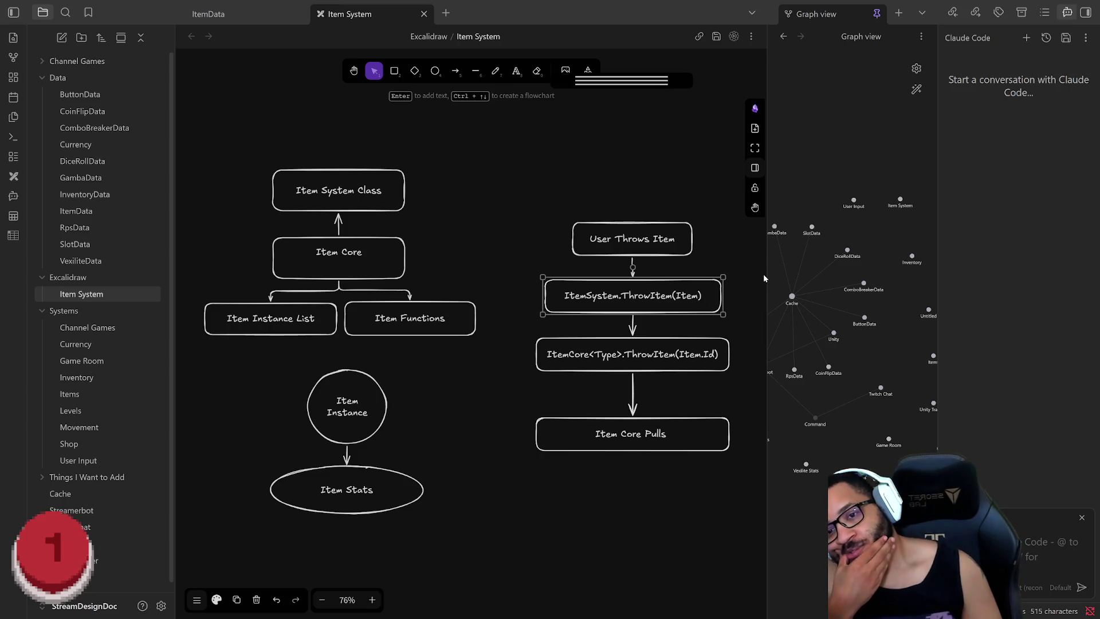
Widen the Excalidraw pane, lower the ItemCore<Type>.ThrowItem(Item.Id) box slightly, and start a connected box
mouse_move(766, 273)
mouse_down()
mouse_move(787, 272)
mouse_move(746, 284)
mouse_up()
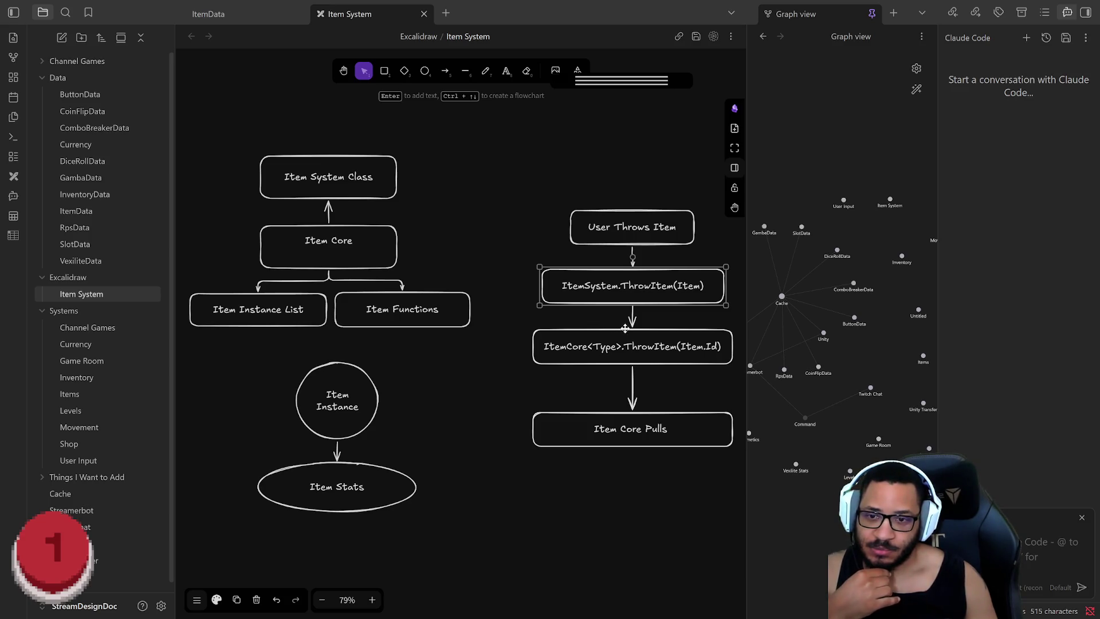
drag(653, 330, 658, 341)
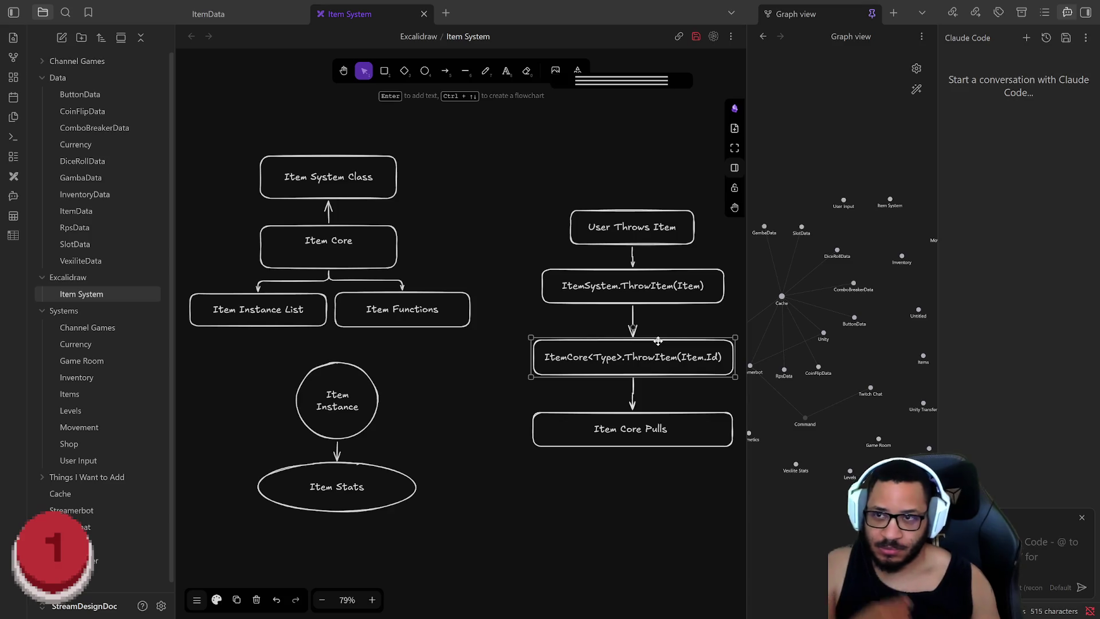
key(ctrl+Up)
ctrl+scroll(658, 341, up, 1)
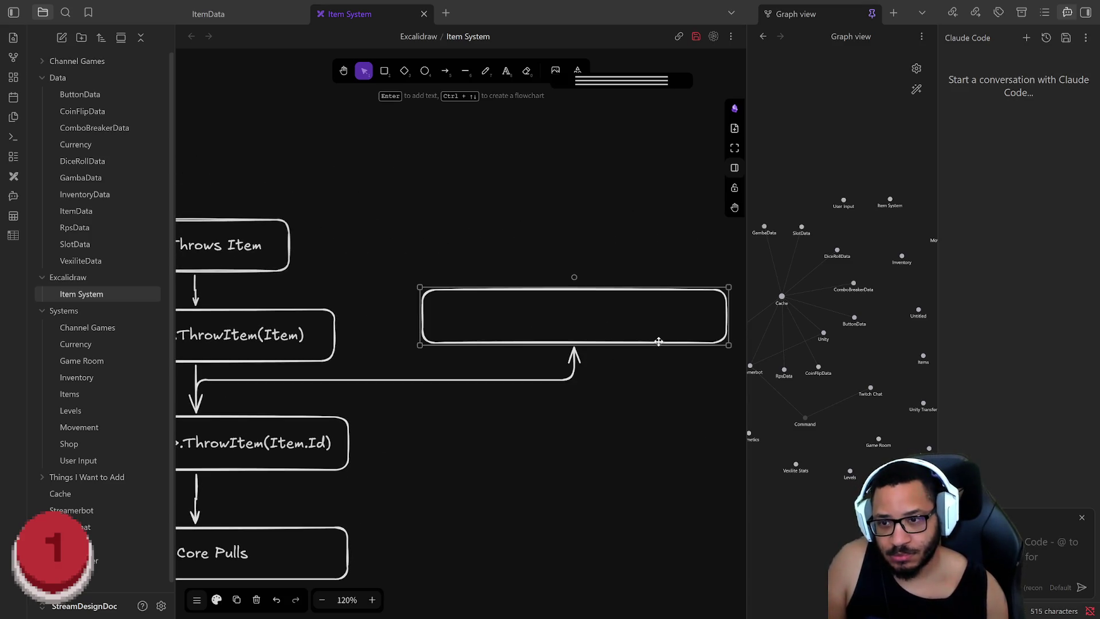
scroll(362, 477, down, 2)
scroll(370, 443, left, 3)
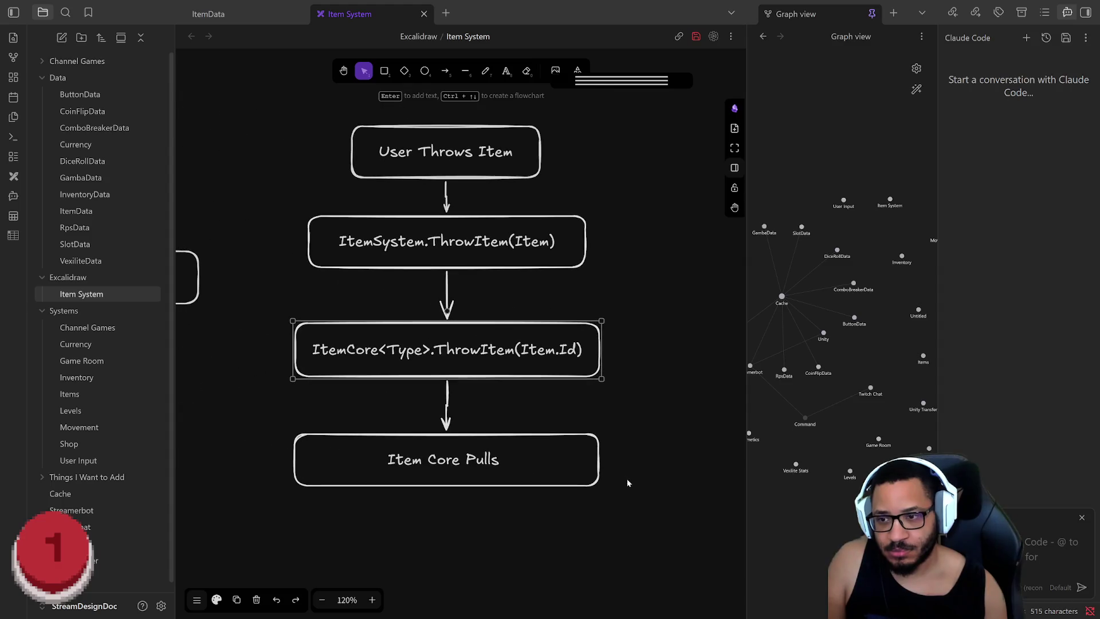
scroll(570, 443, up, 1)
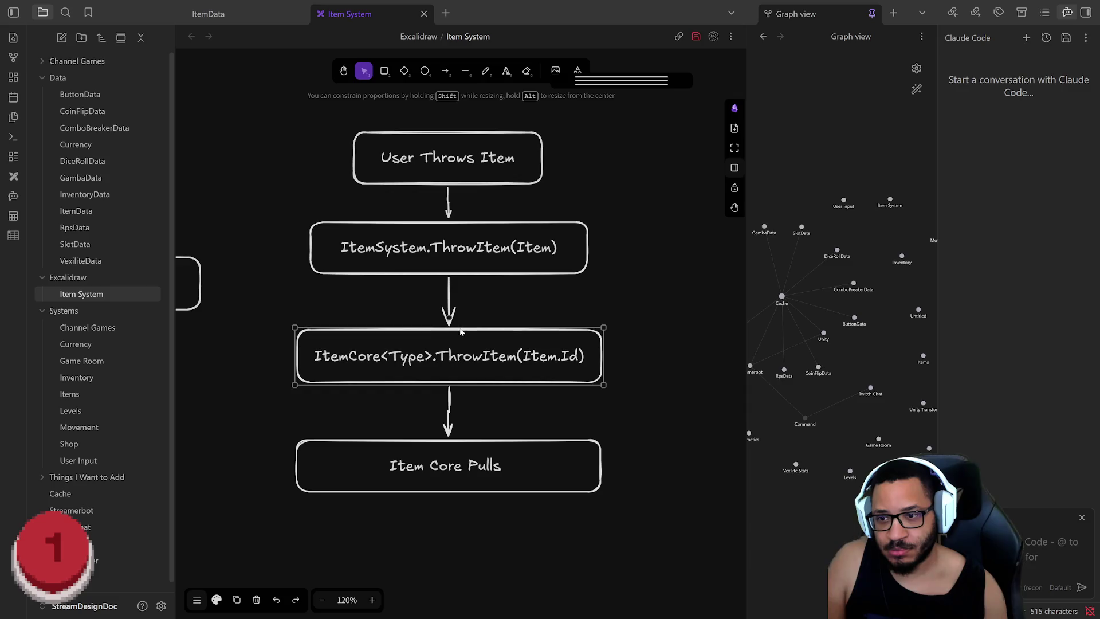
Delete the arrow between the two ThrowItem boxes and browse their context options without changes
click(450, 308)
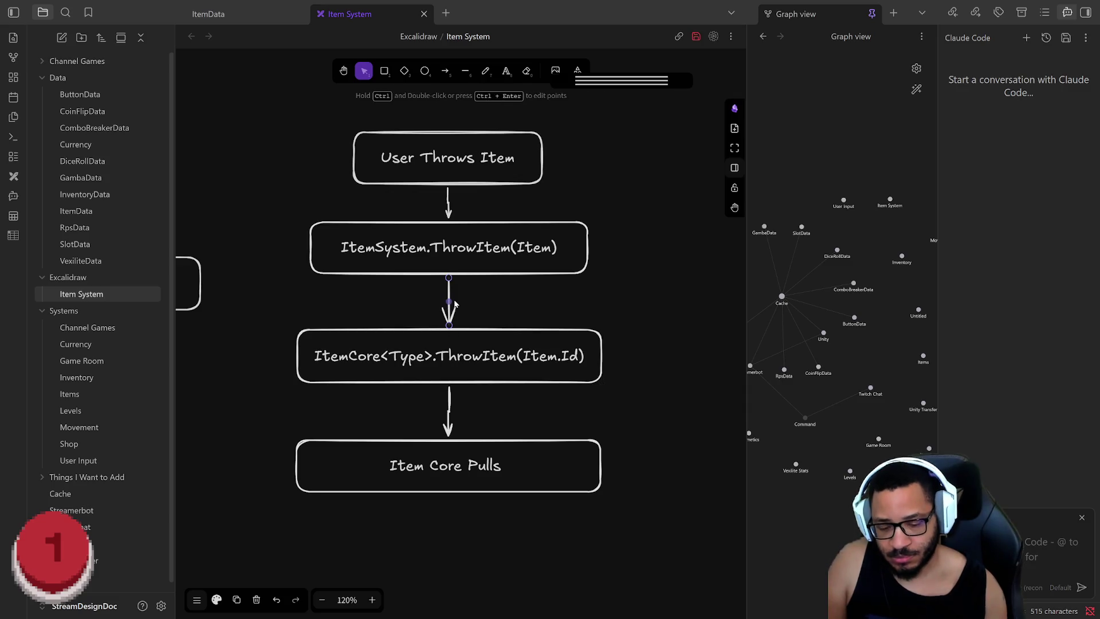
key(Delete)
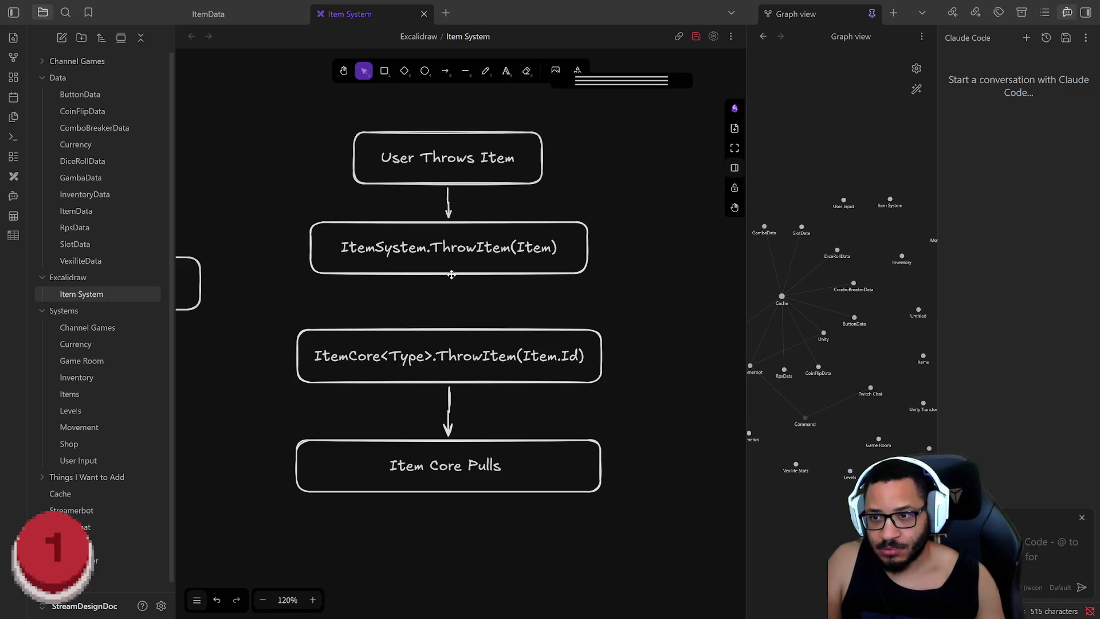
click(450, 274)
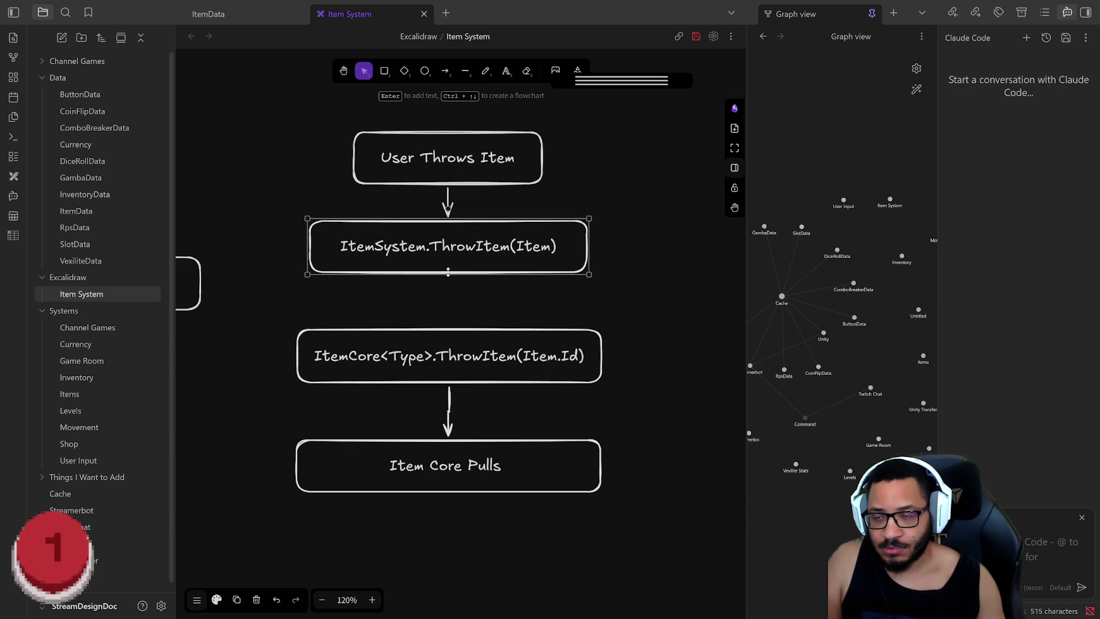
shift+click(452, 328)
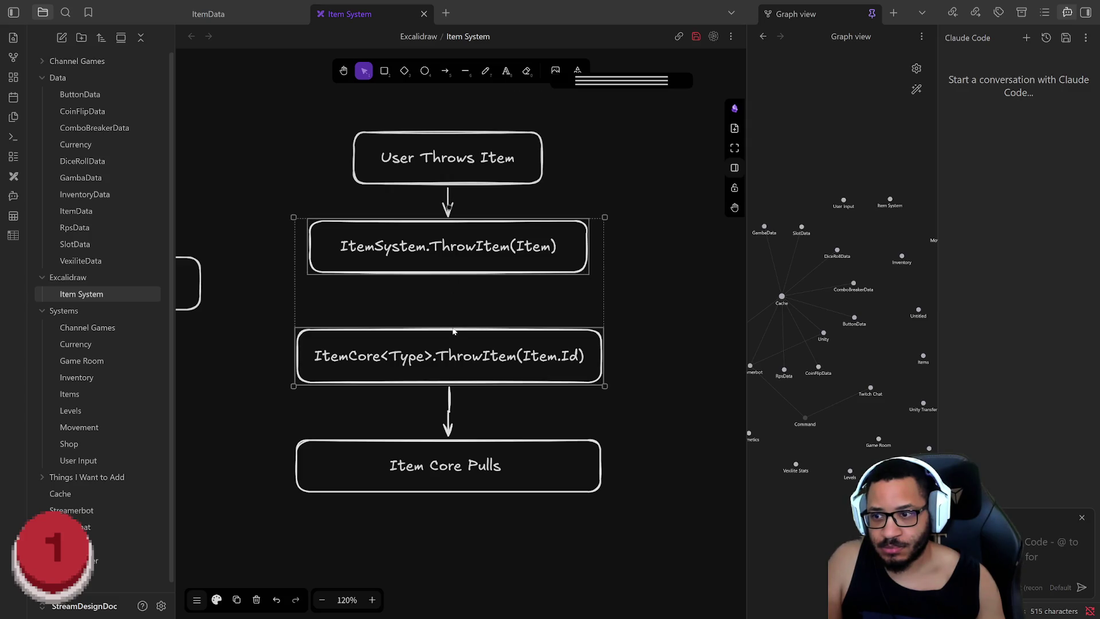
right_click(445, 308)
click(456, 289)
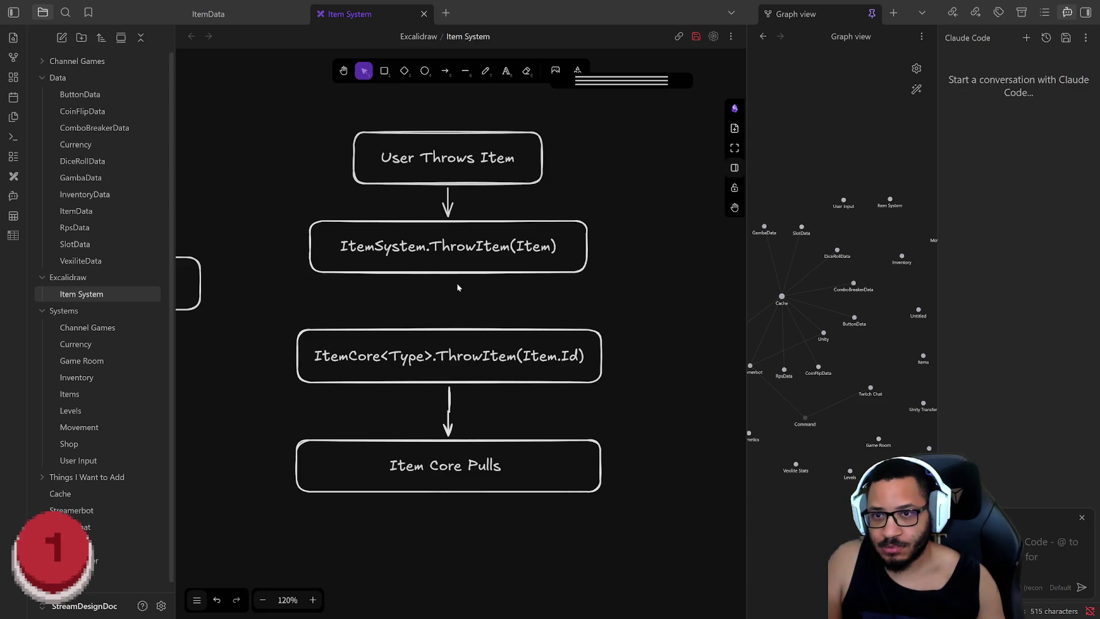
click(453, 275)
right_click(453, 277)
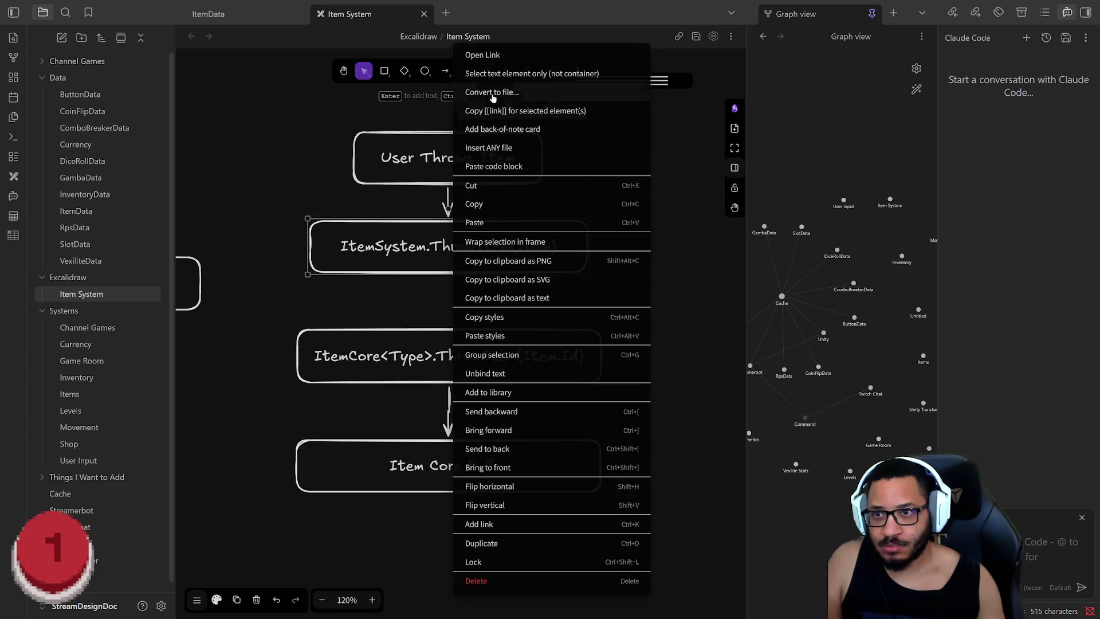
click(405, 322)
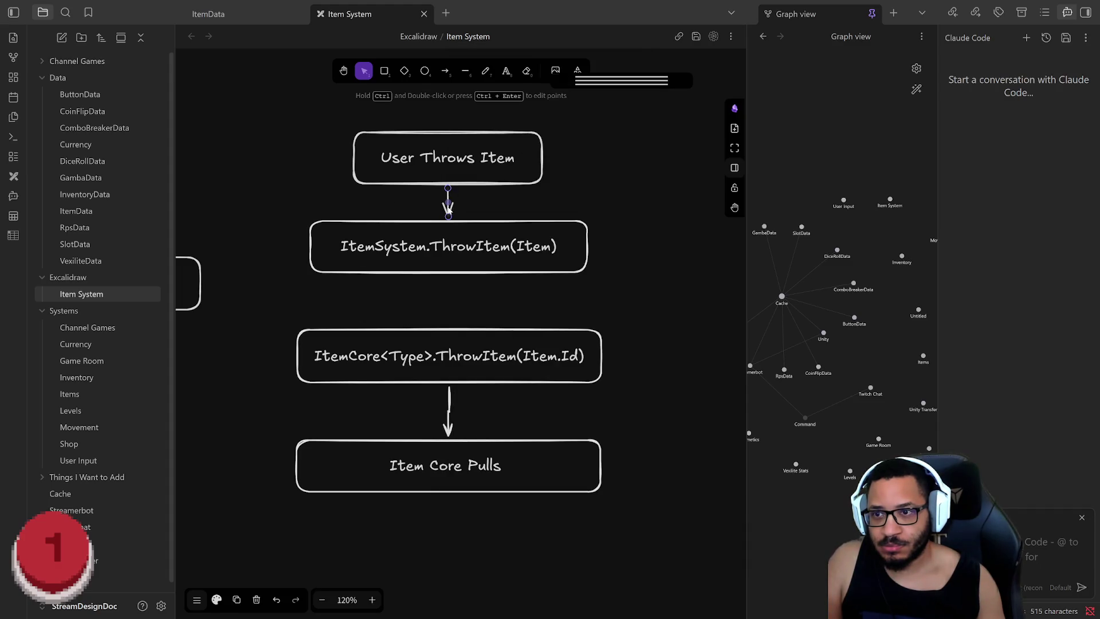
Select the ItemCore box, its arrow and Item Core Pulls and move them further down
click(444, 70)
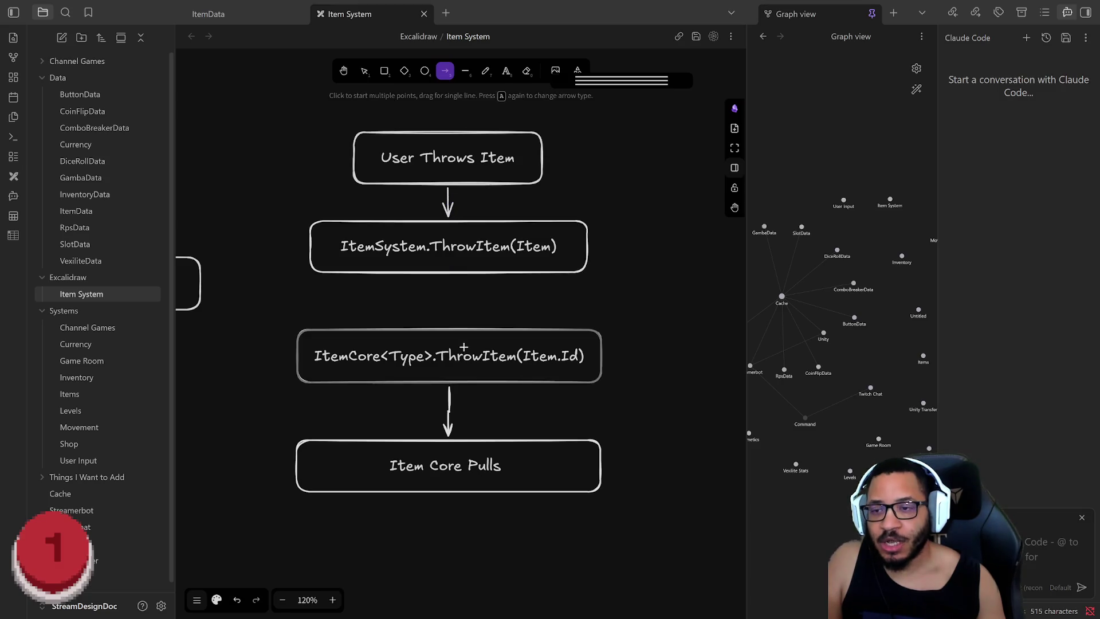
click(364, 71)
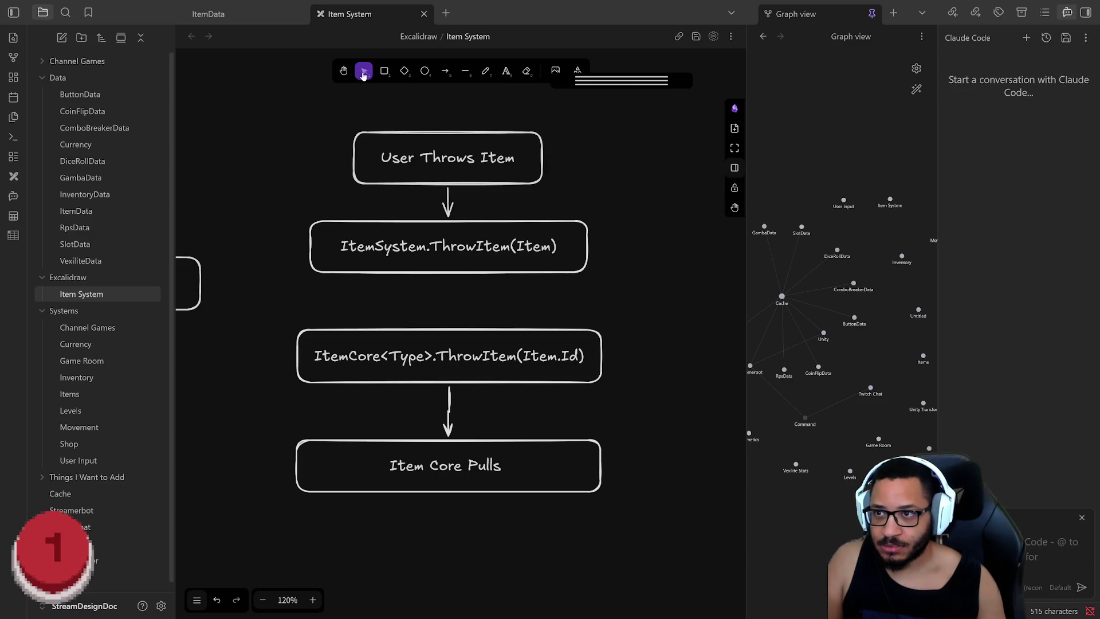
drag(276, 311, 650, 528)
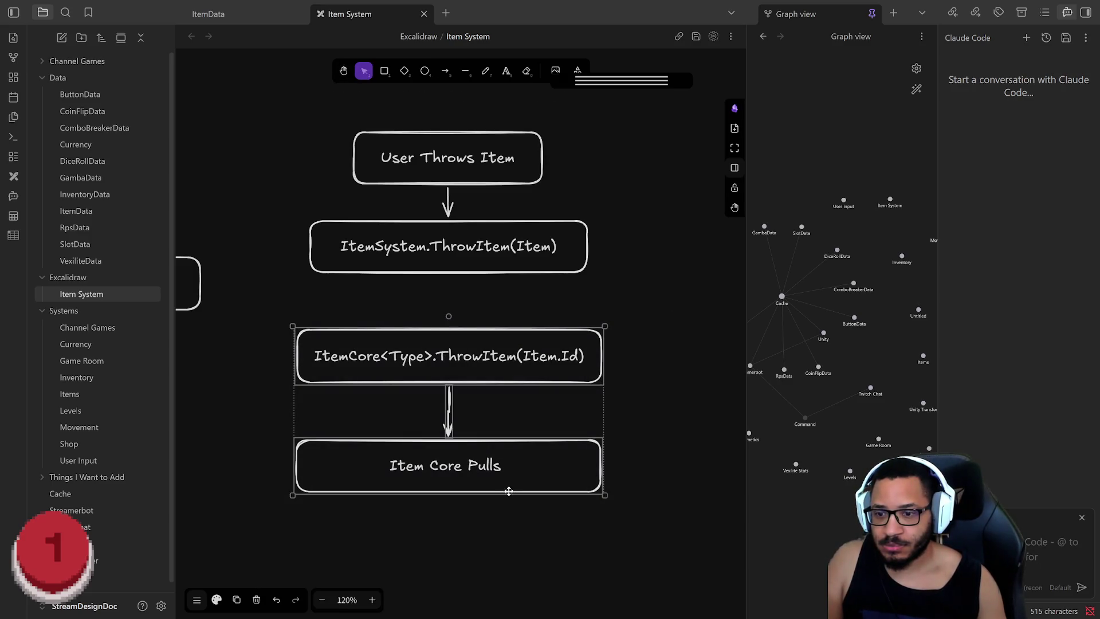
drag(508, 490, 508, 555)
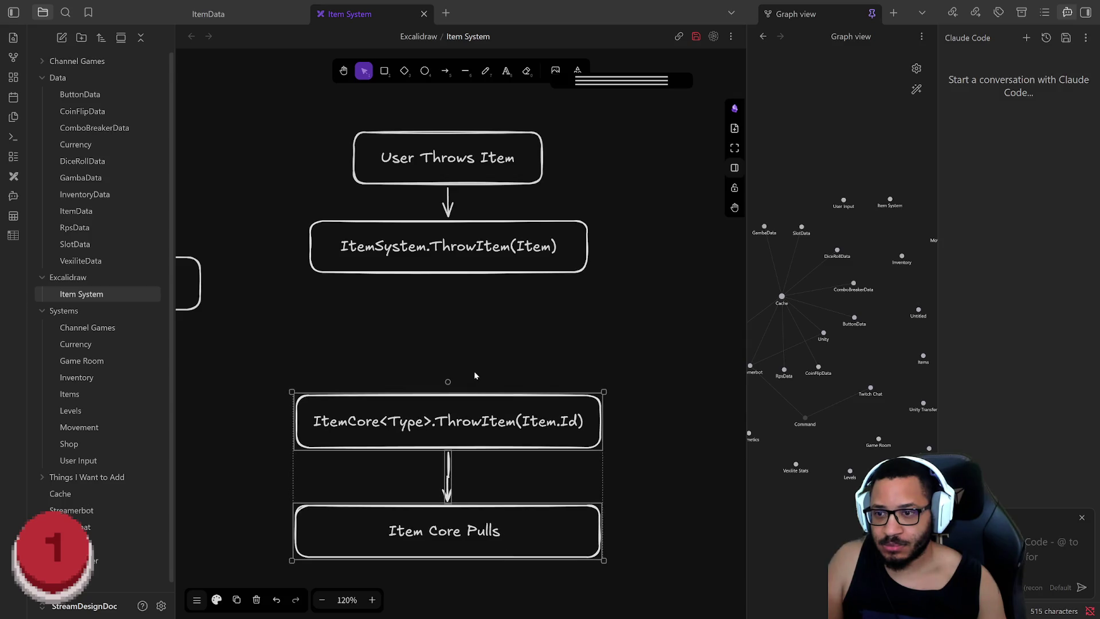
Add a connected box below ItemSystem.ThrowItem(Item) and label it 'Switch(Item.Type)'
click(488, 351)
click(453, 274)
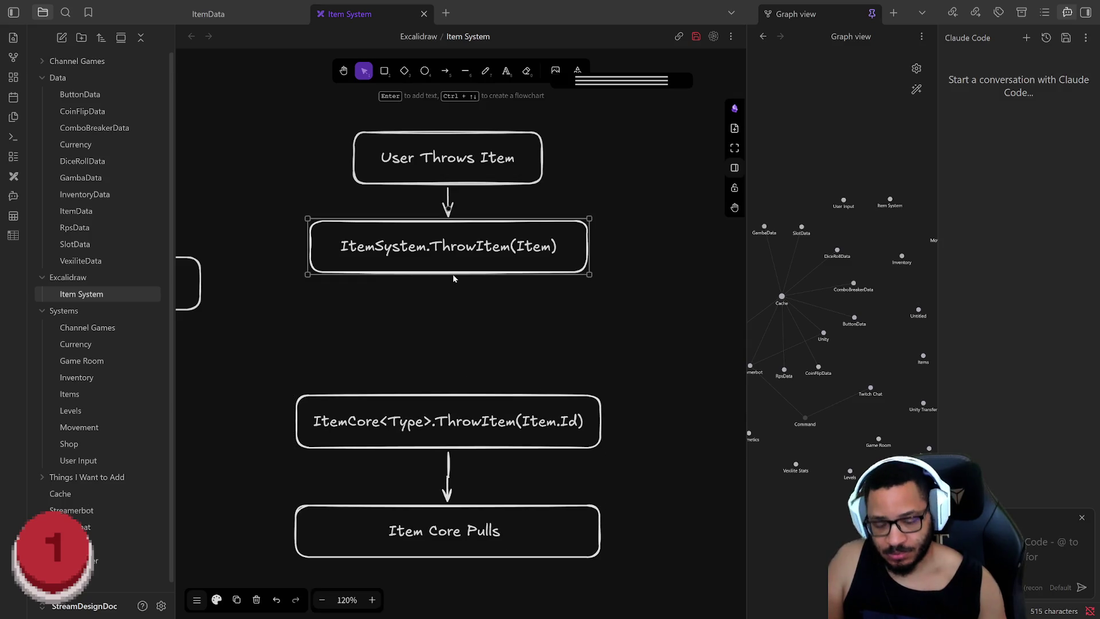
key(ctrl+Down)
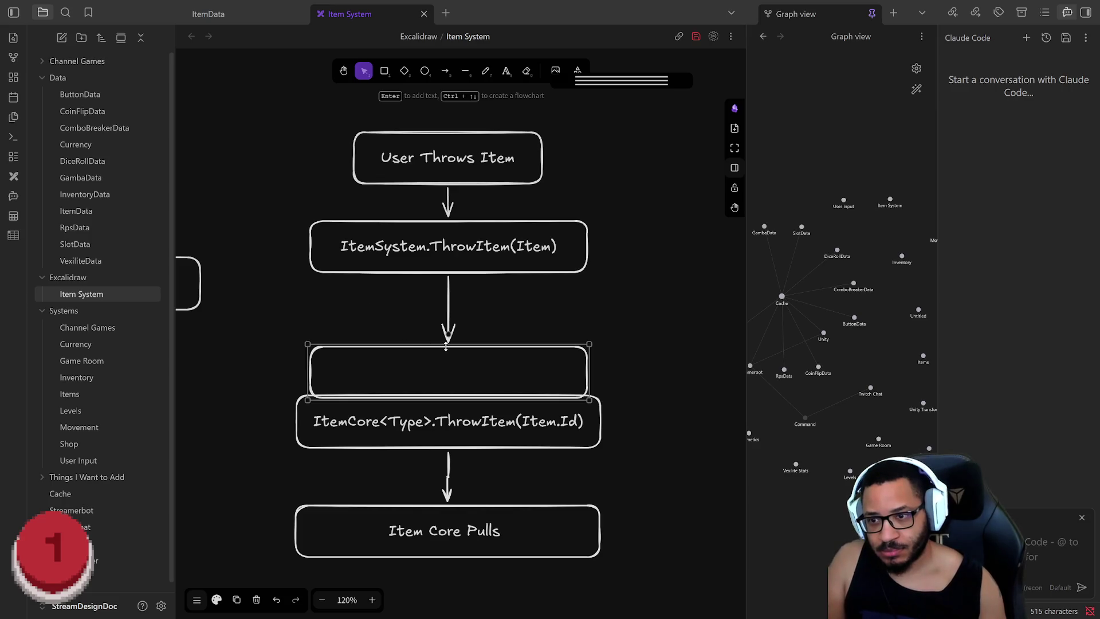
drag(429, 347, 430, 307)
double_click(430, 306)
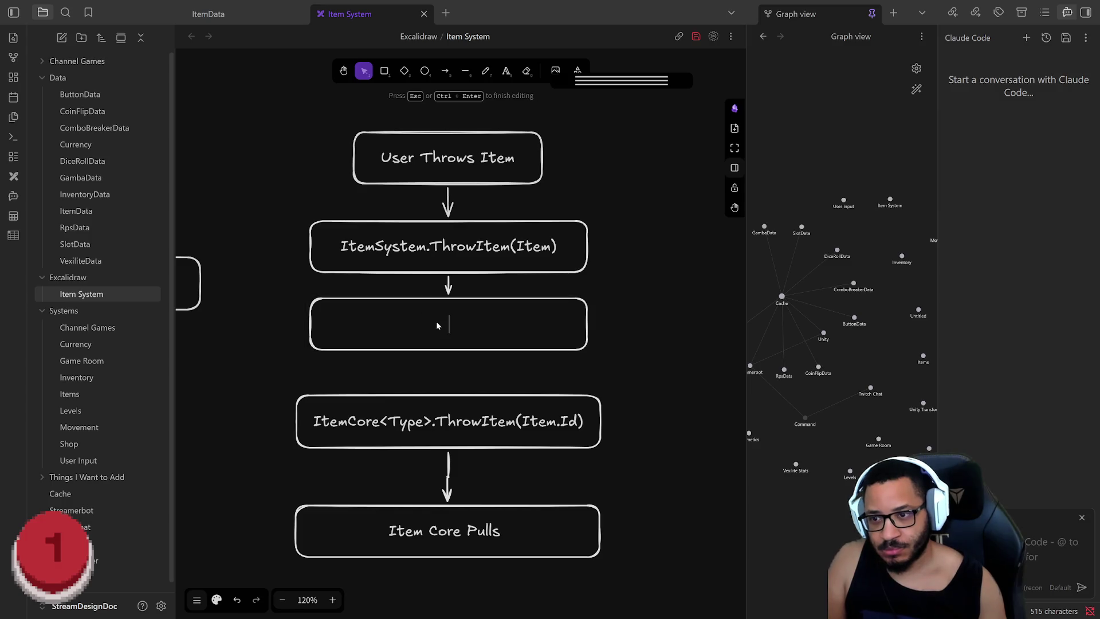
text(Switch)
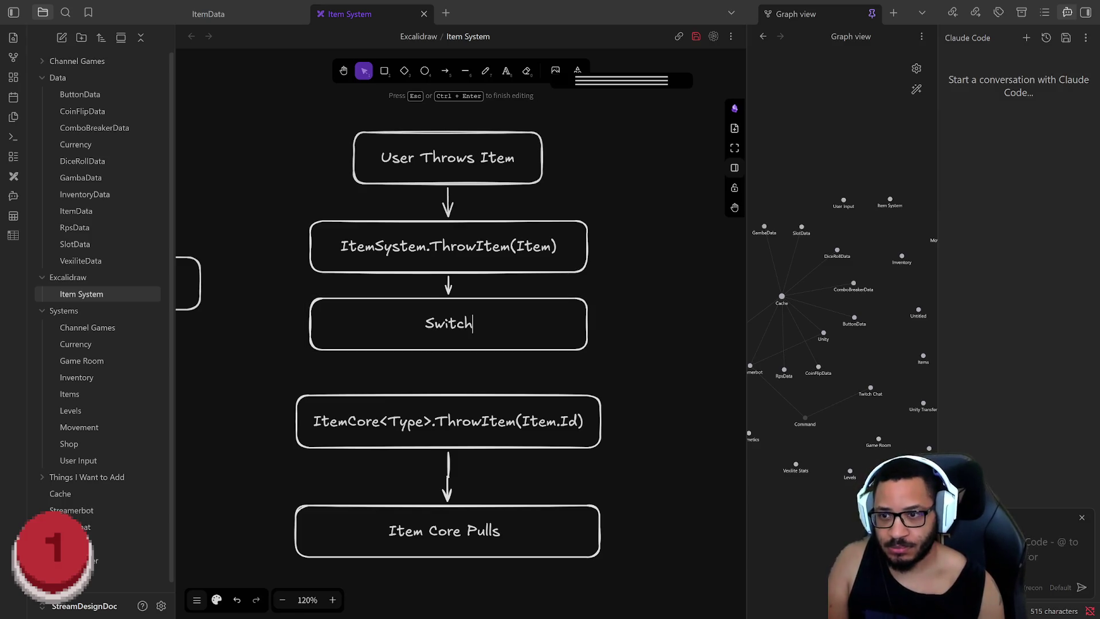
text((Item.Type))
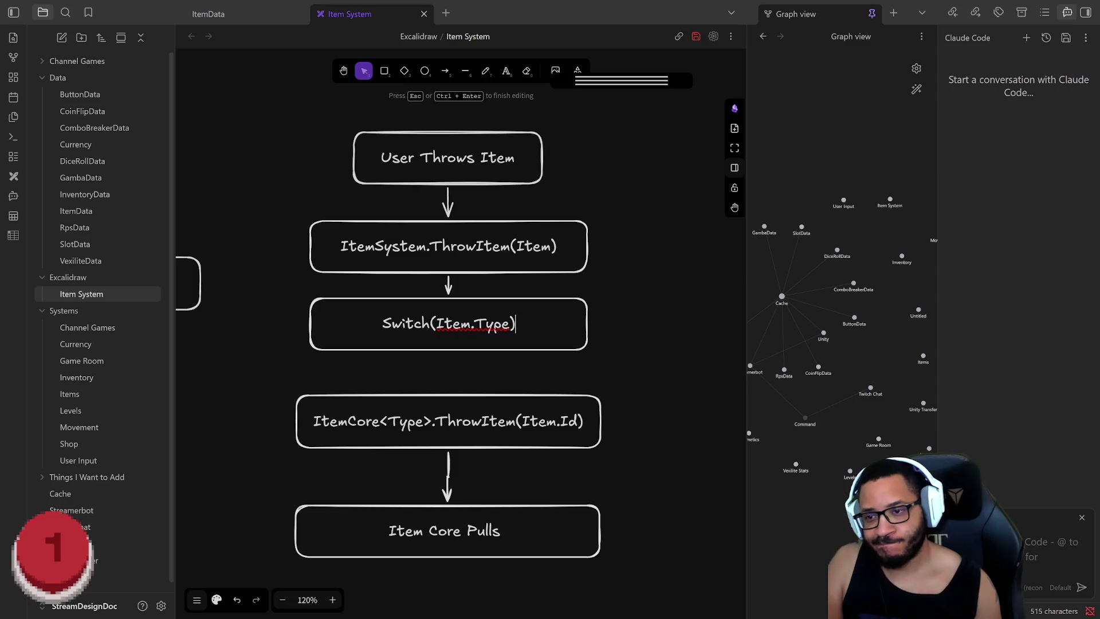
click(508, 373)
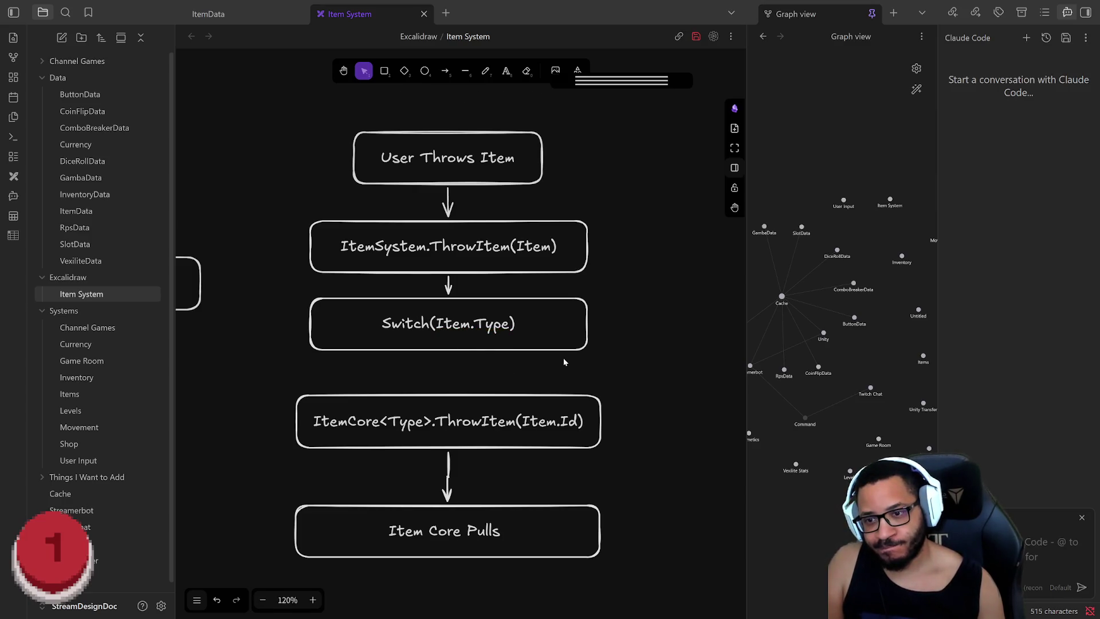
Draw an arrow from the Switch(Item.Type) box down to the ItemCore box
click(444, 70)
drag(448, 348, 448, 391)
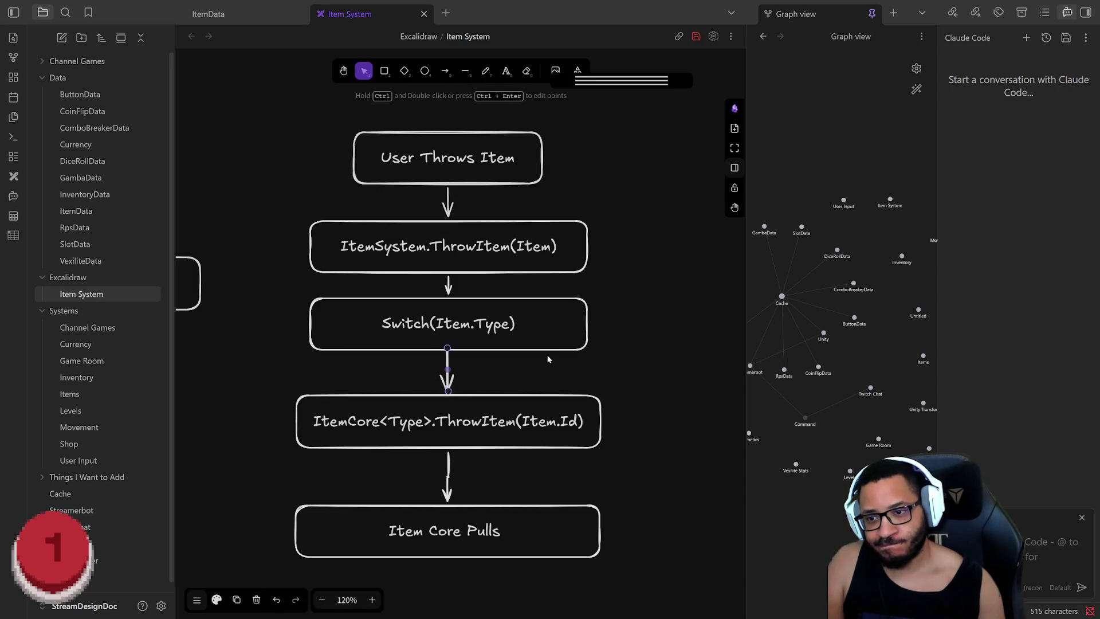
drag(467, 351, 469, 360)
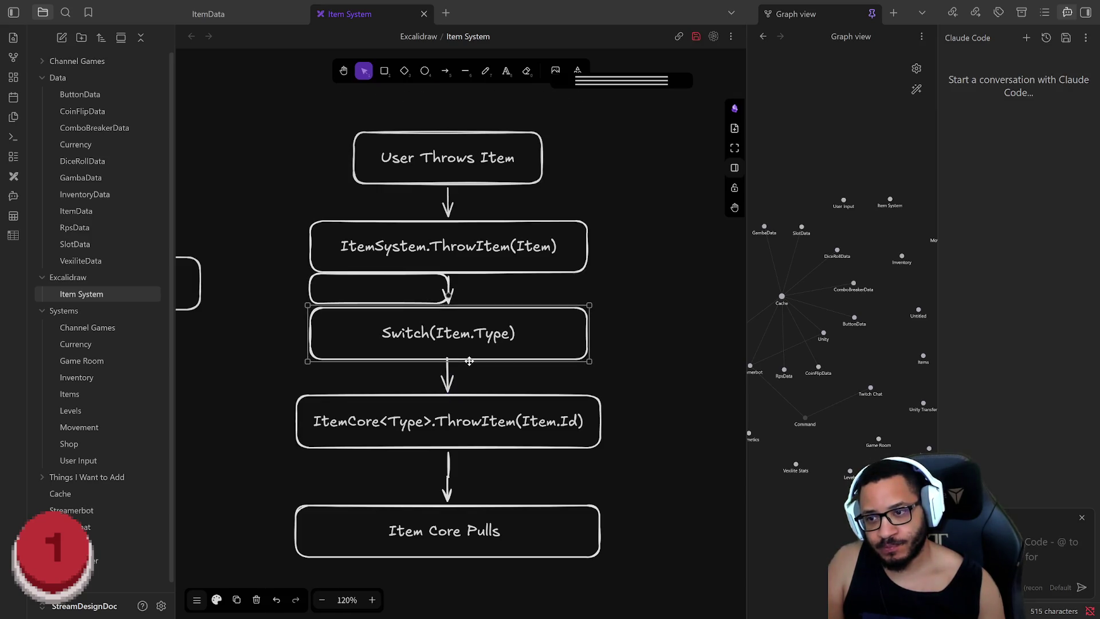
click(611, 369)
scroll(666, 379, down, 4)
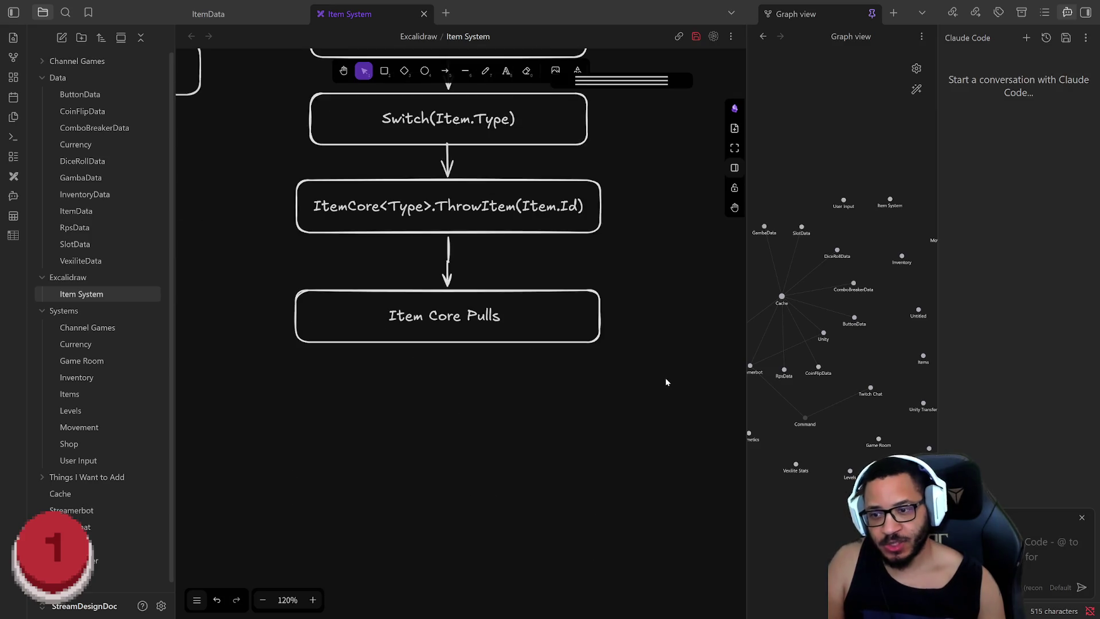
scroll(653, 366, up, 3)
scroll(628, 353, down, 3)
scroll(628, 350, down, 3)
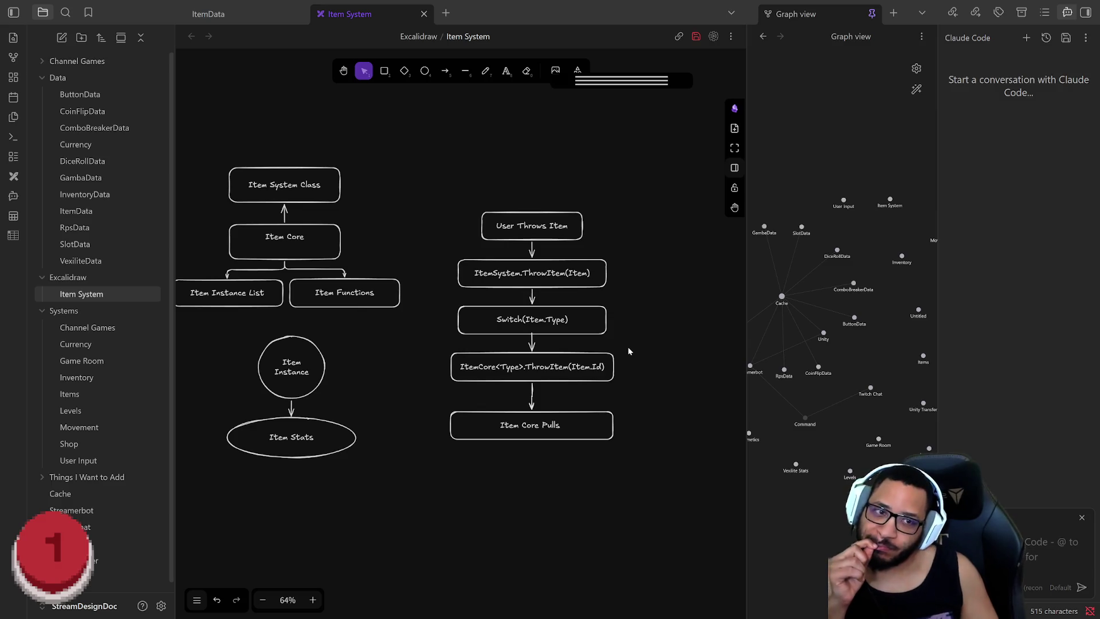
Nudge the Item Core Pulls box up slightly and widen the Claude Code pane
click(558, 412)
drag(557, 410, 558, 401)
click(587, 490)
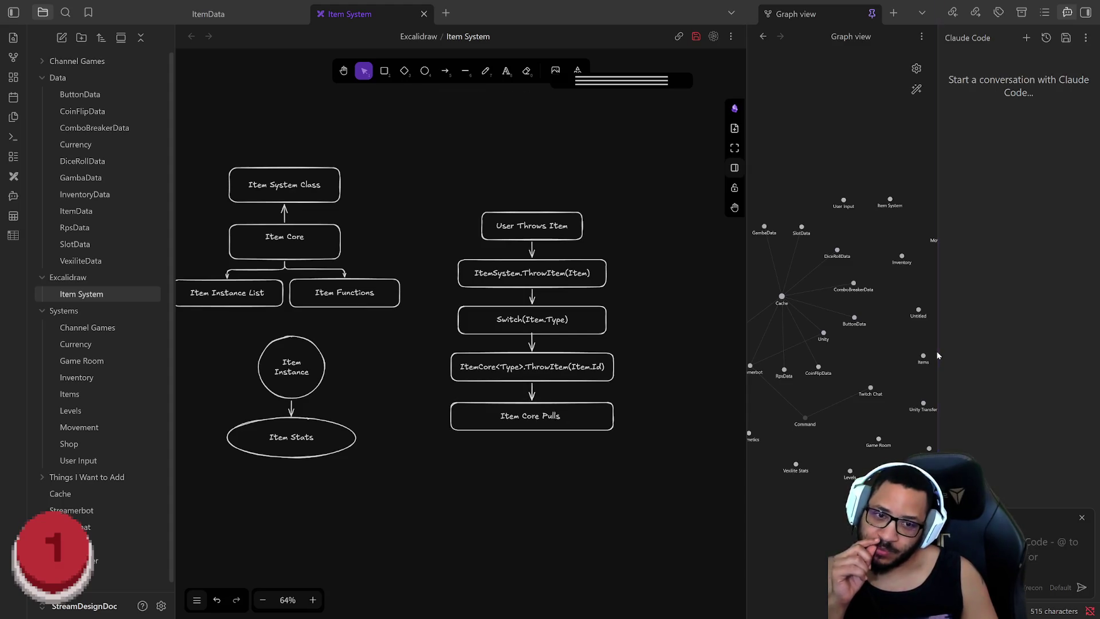
drag(936, 350, 907, 350)
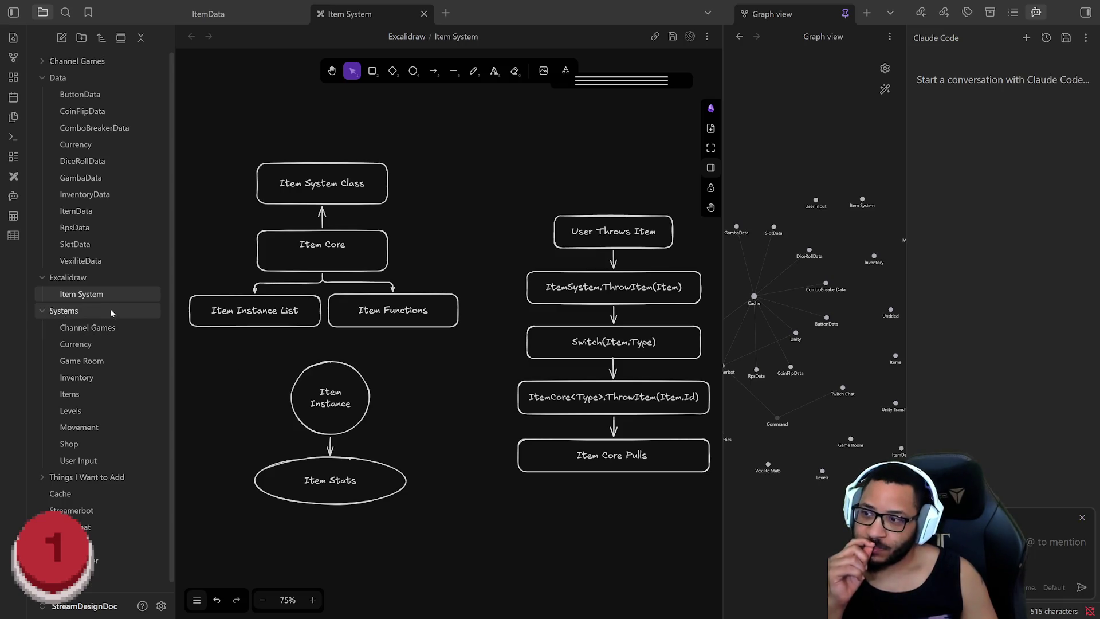
Close the ItemData note and widen the graph view pane beside the drawing
click(301, 14)
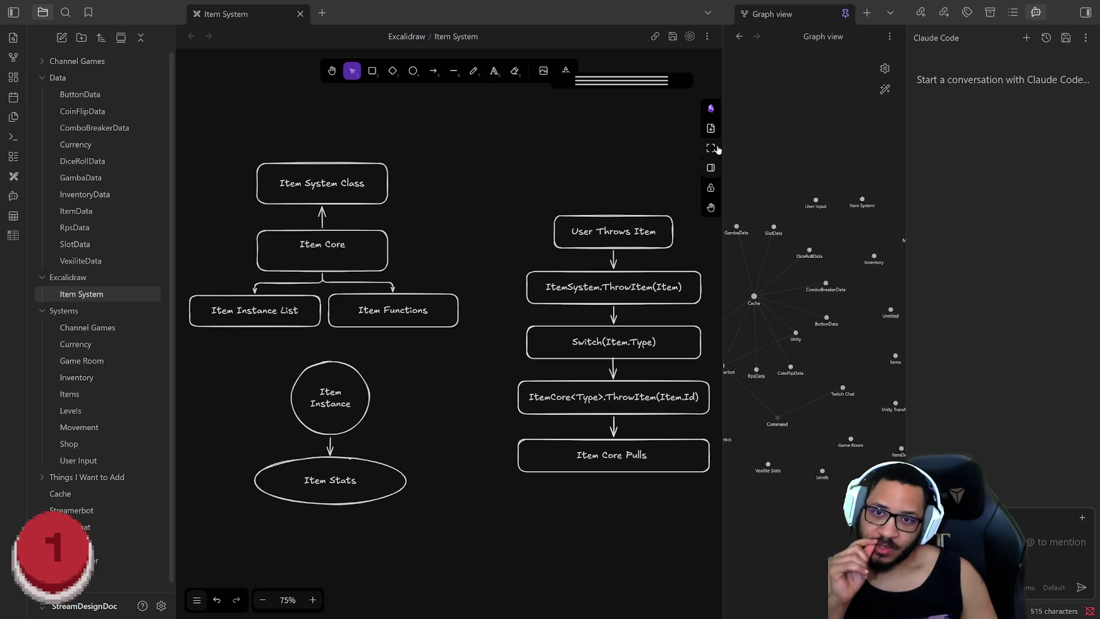
drag(722, 143, 671, 142)
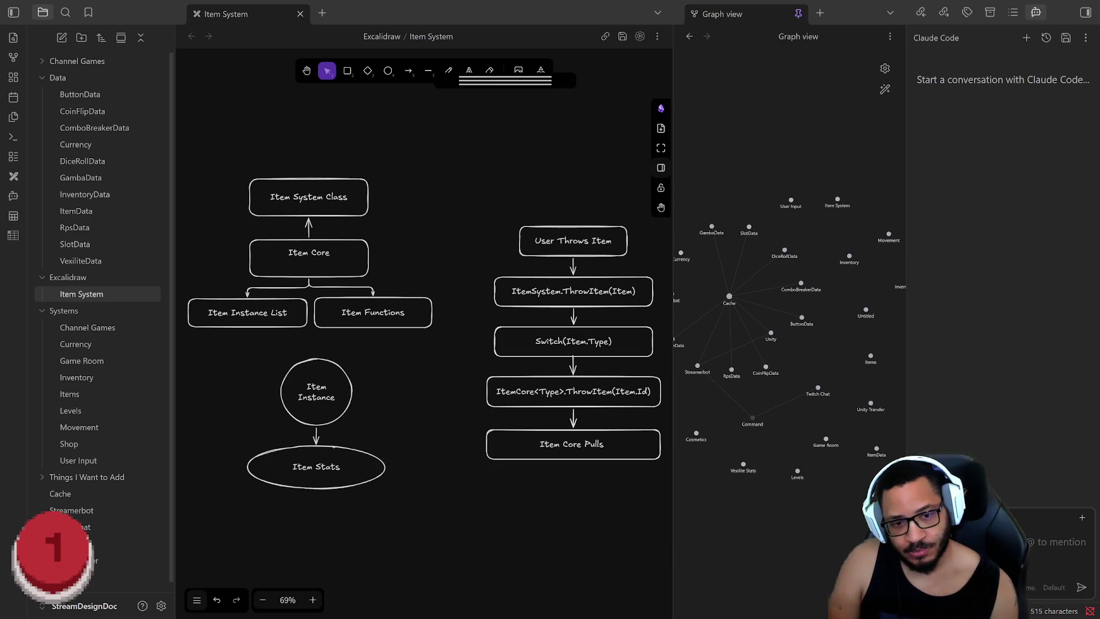
text(@)
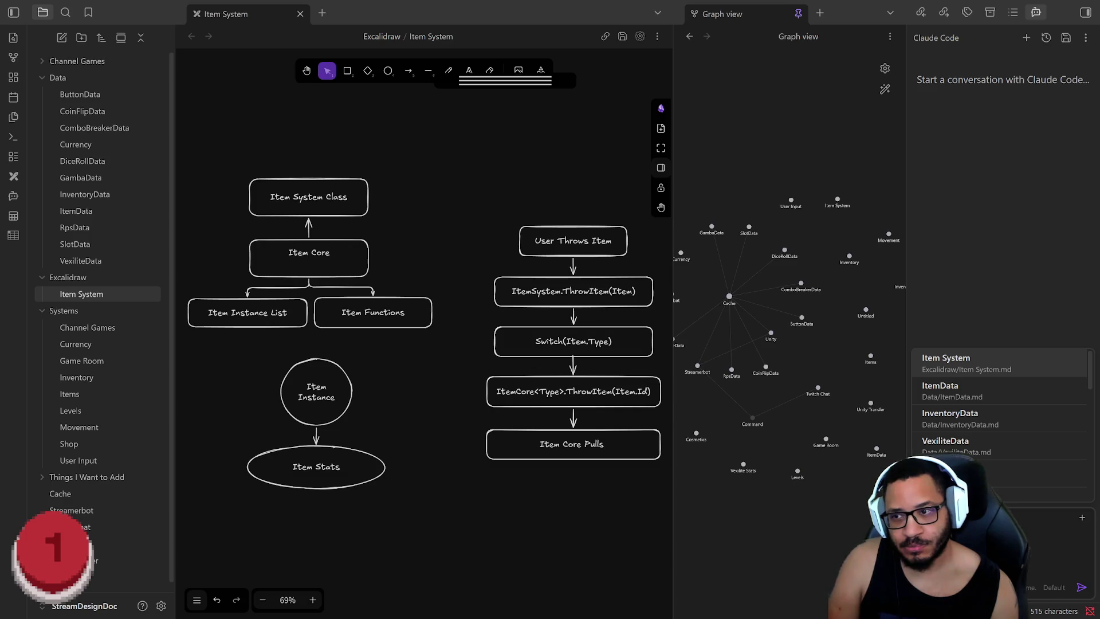
@-mention the ItemData, InventoryData, Inventory and Items notes in the Claude Code prompt
key(Escape)
text(@)
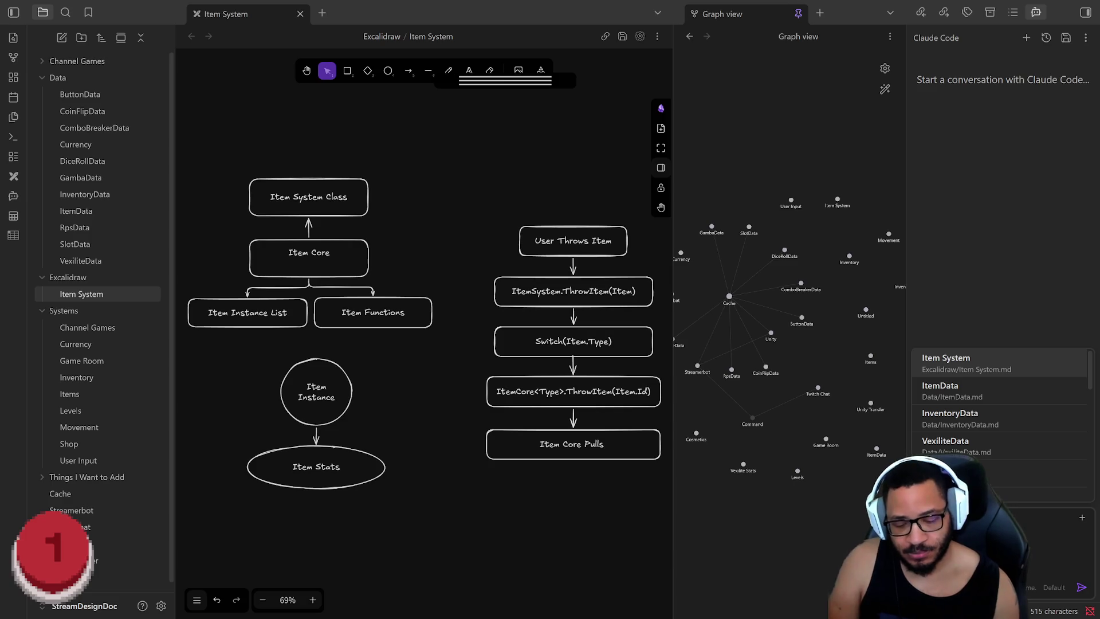
key(Down)
key(Return)
text(@)
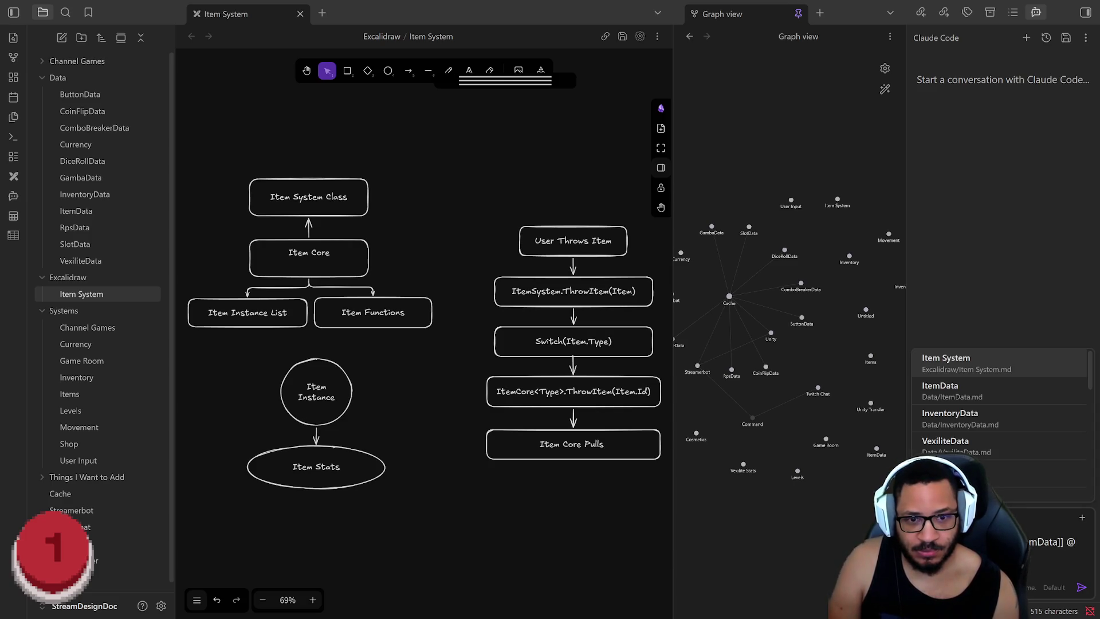
key(Down)
key(Down)
key(BackSpace)
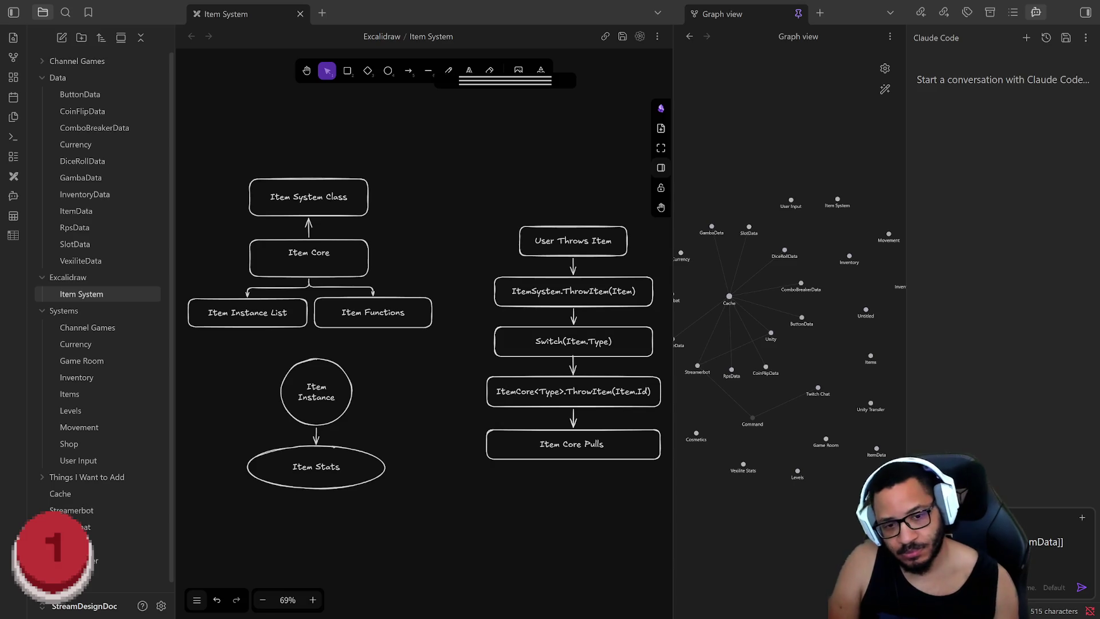
text([[InventoryData]])
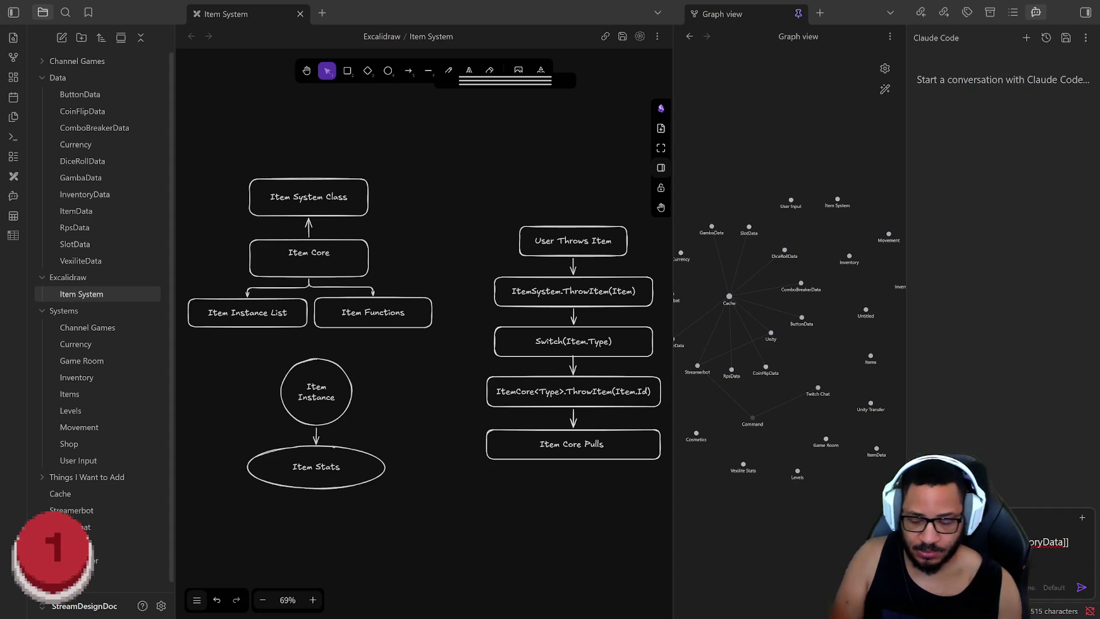
text( @)
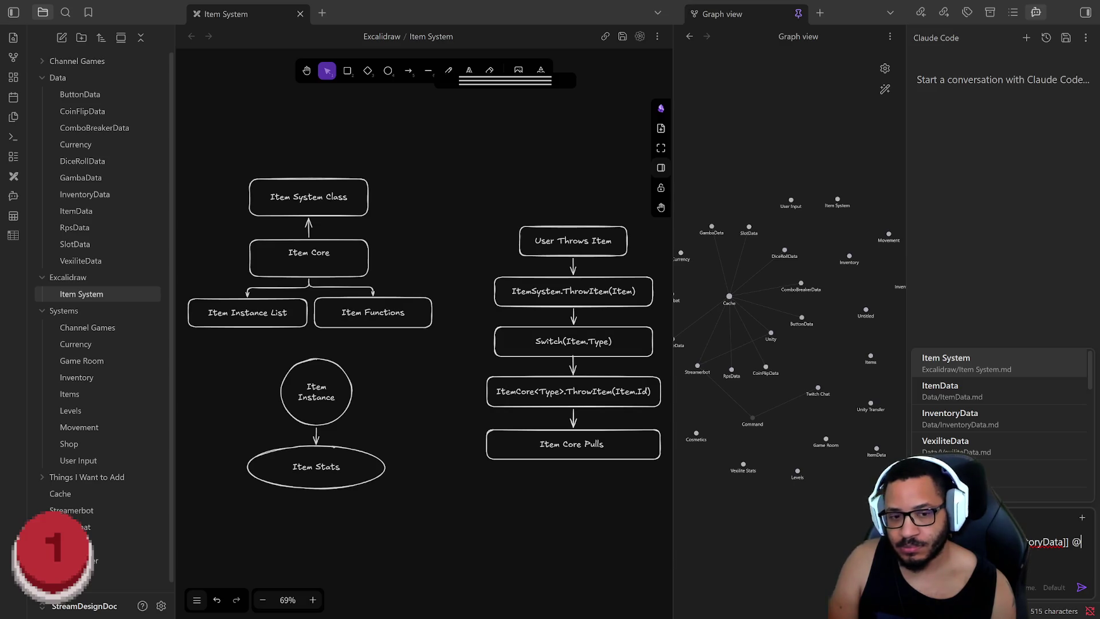
text(in)
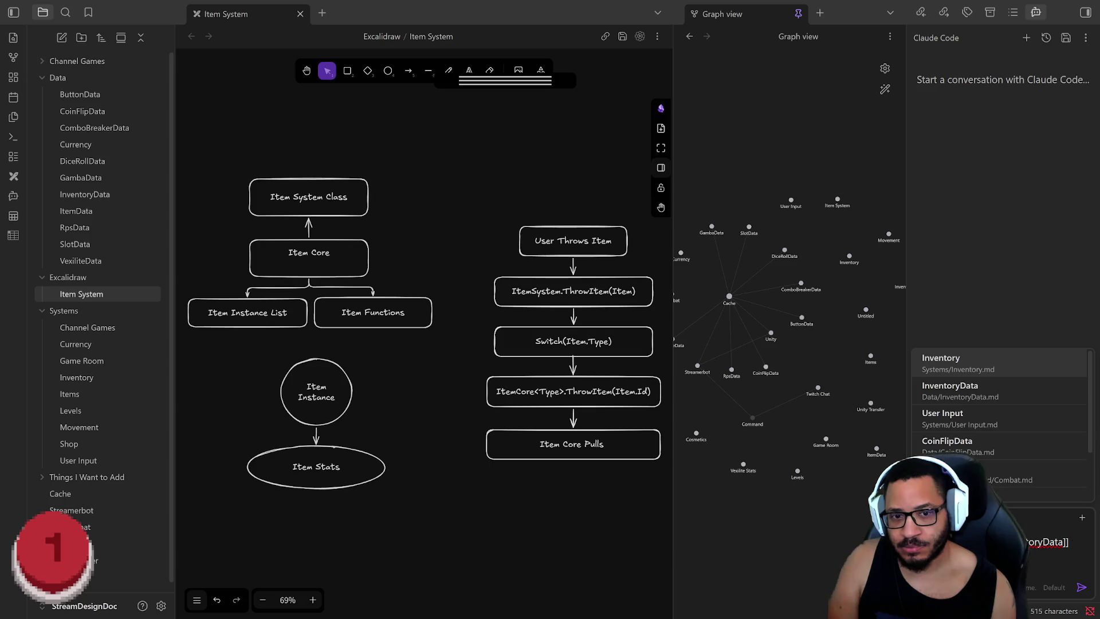
text(v)
key(Return)
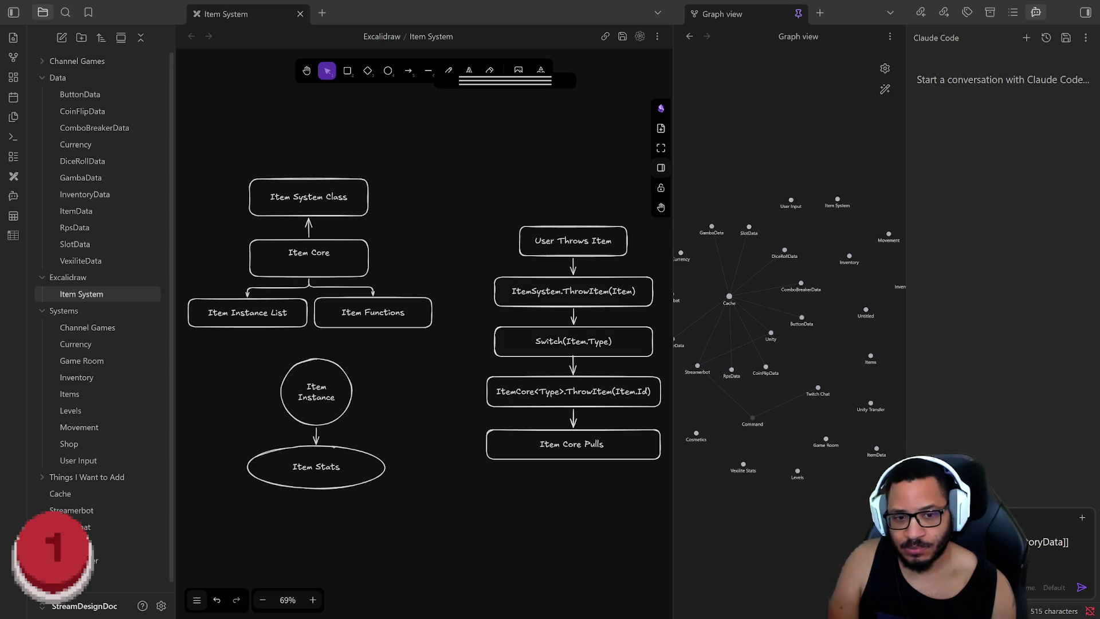
text([[)
key(Escape)
text(Items)
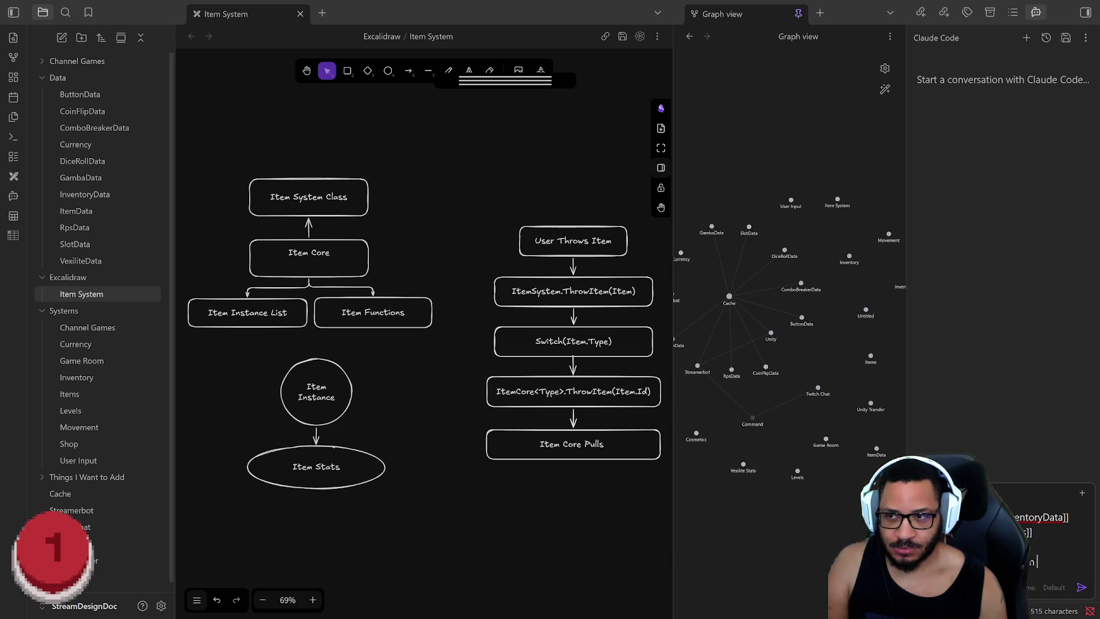
text(Item)
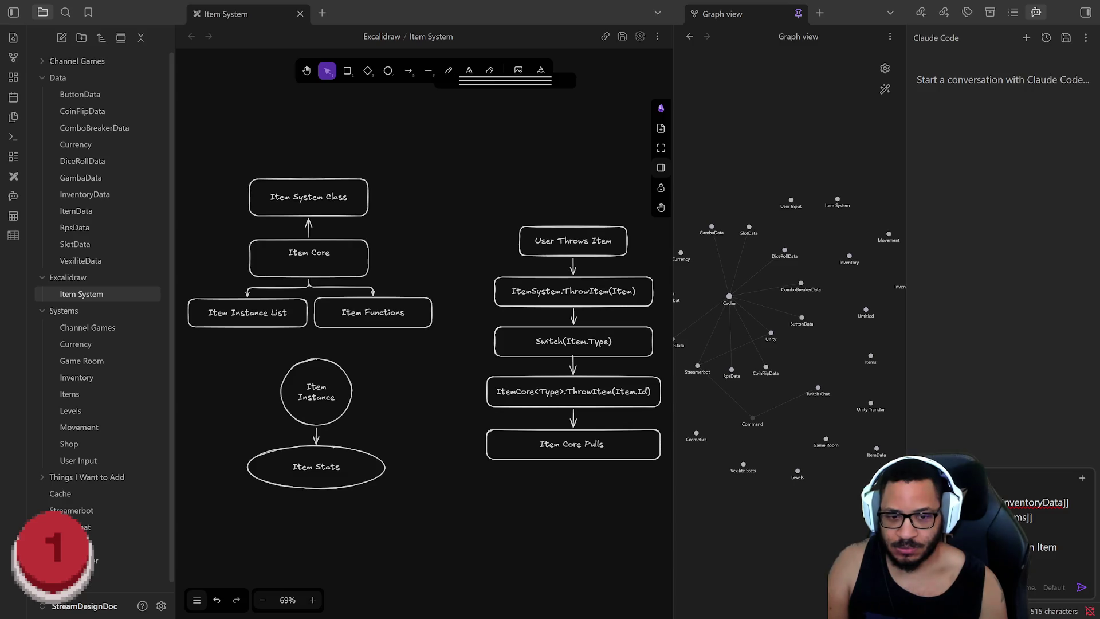
text( systemn)
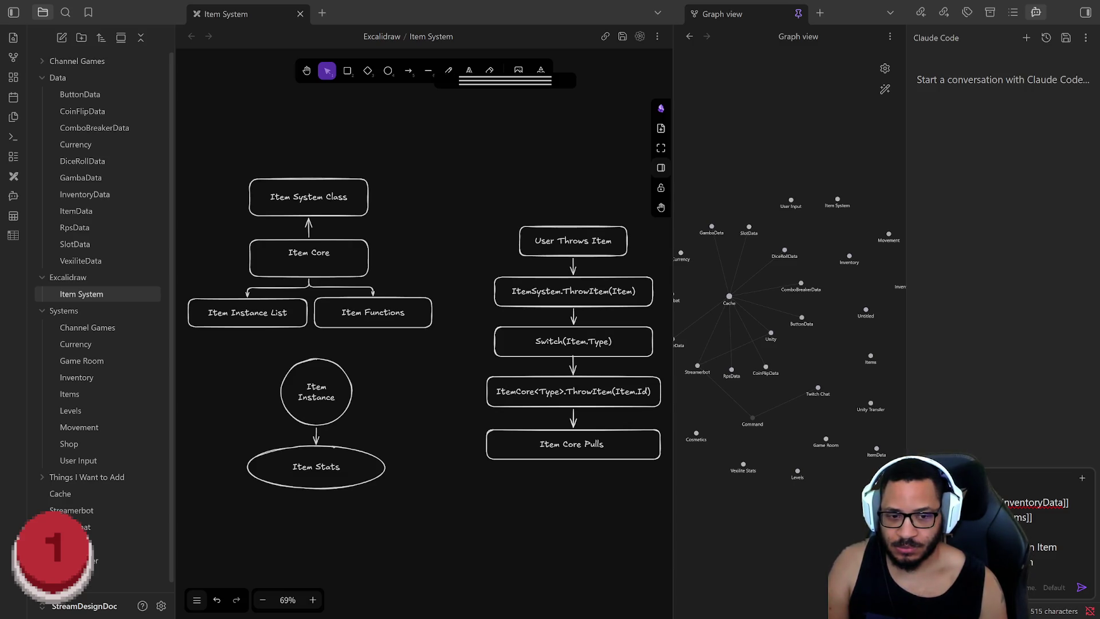
Write the description of the planned Core Item System and Item Core classes over several lines
key(BackSpace)
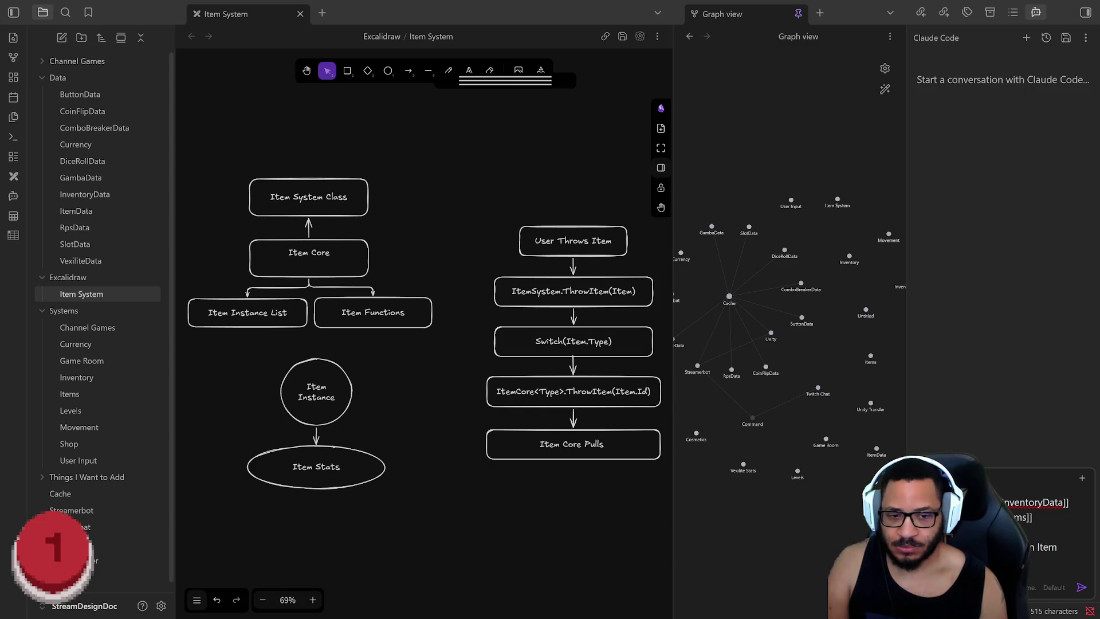
text(Core Item)
key(shift+Return)
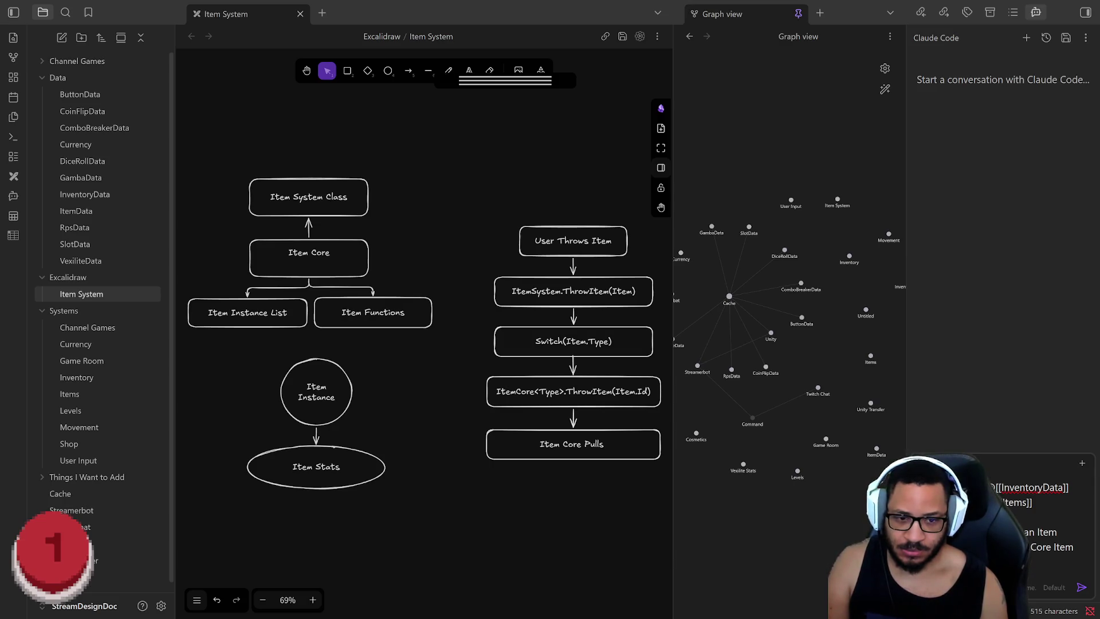
text(lass,)
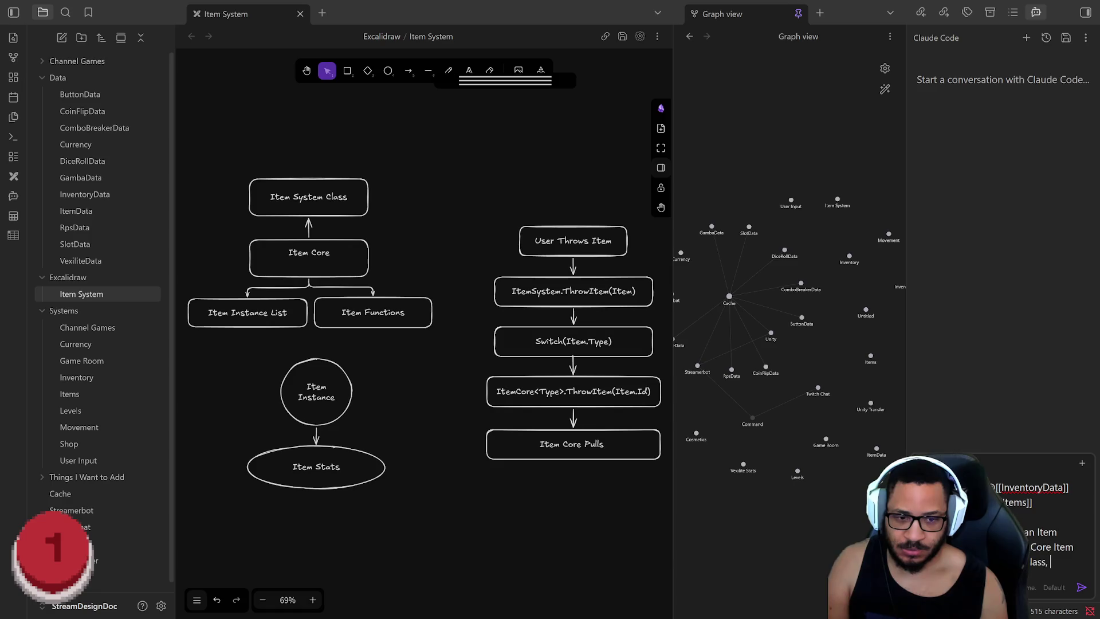
key(BackSpace)
key(BackSpace)
key(BackSpace)
key(BackSpace)
key(BackSpace)
text(re class)
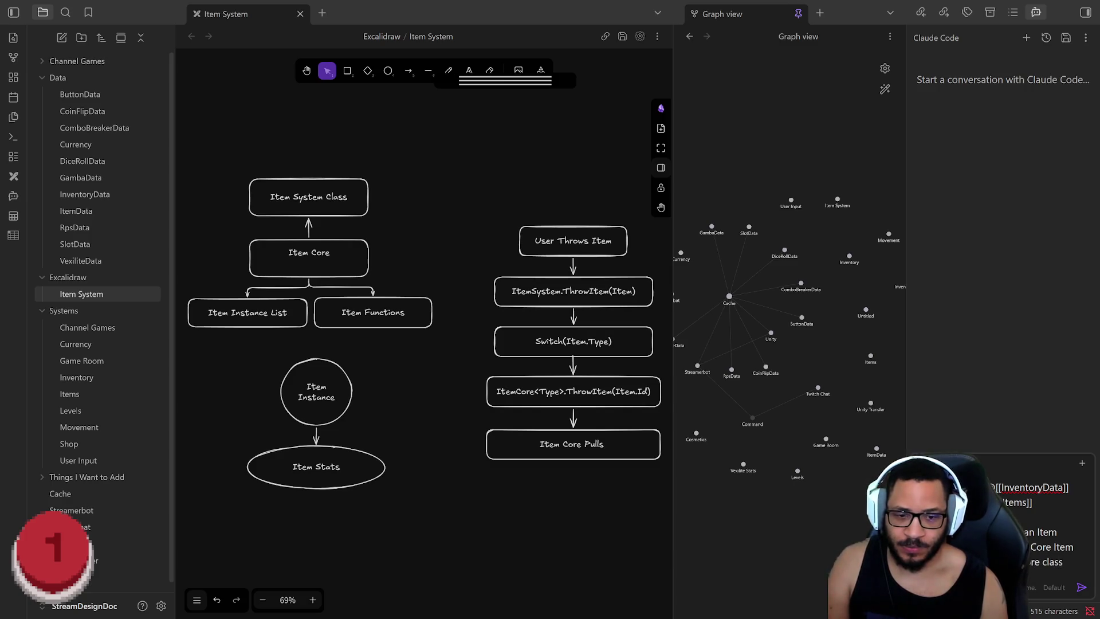
key(shift+Return)
key(shift+Return)
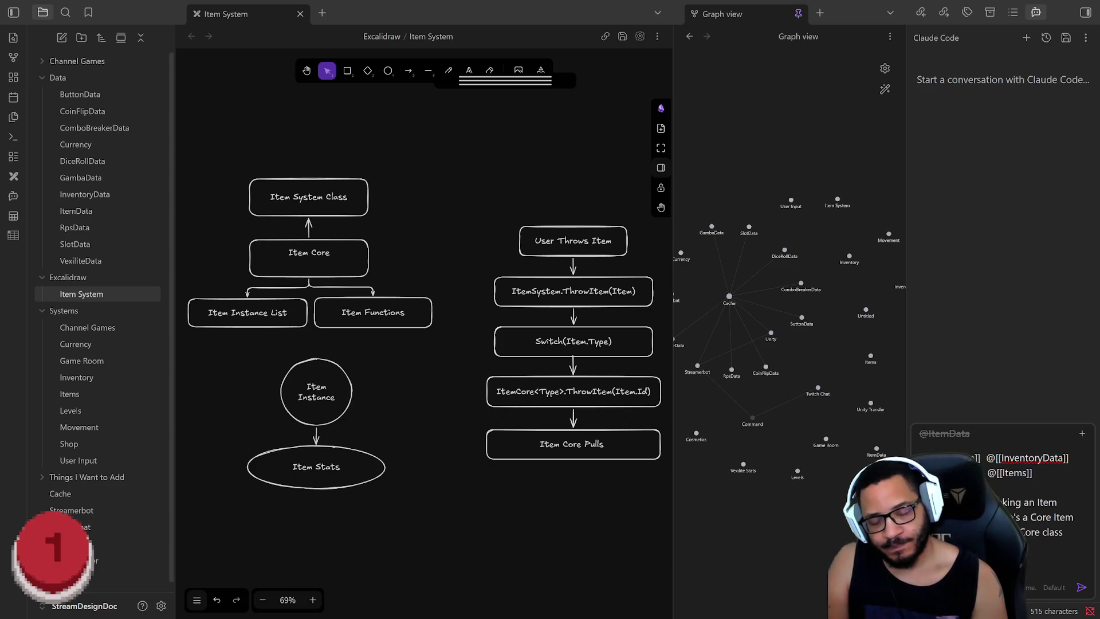
text(me)
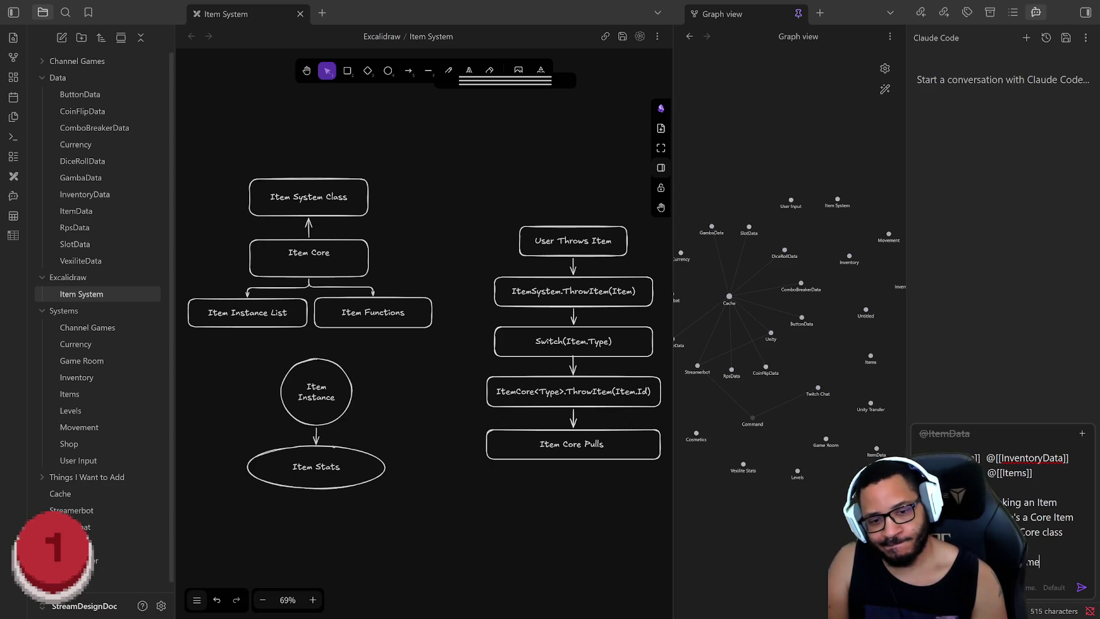
text( main)
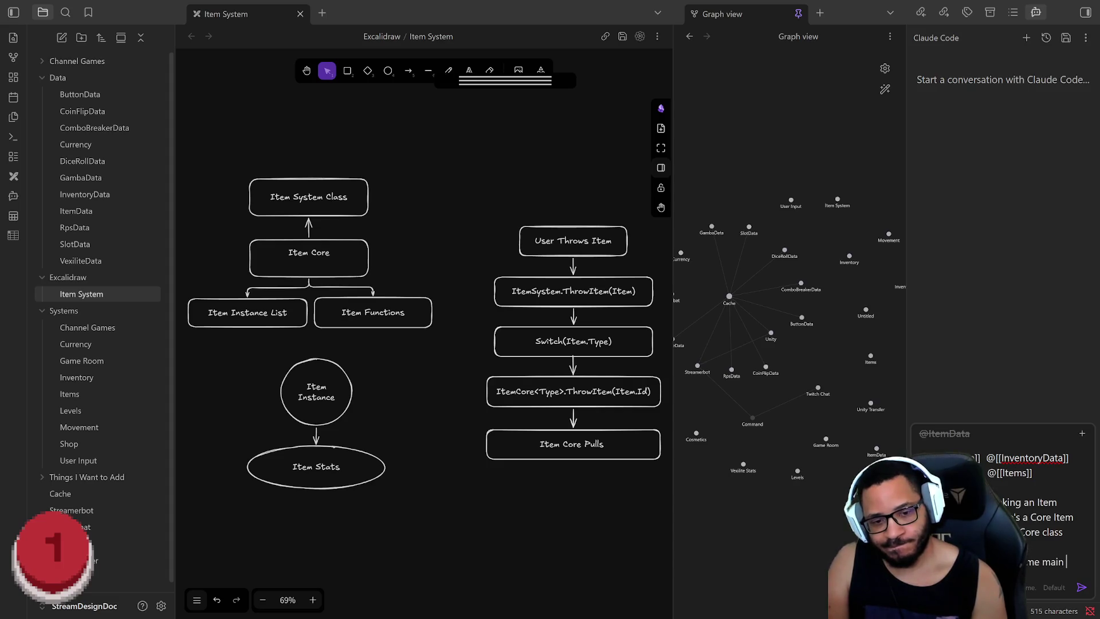
key(shift+Return)
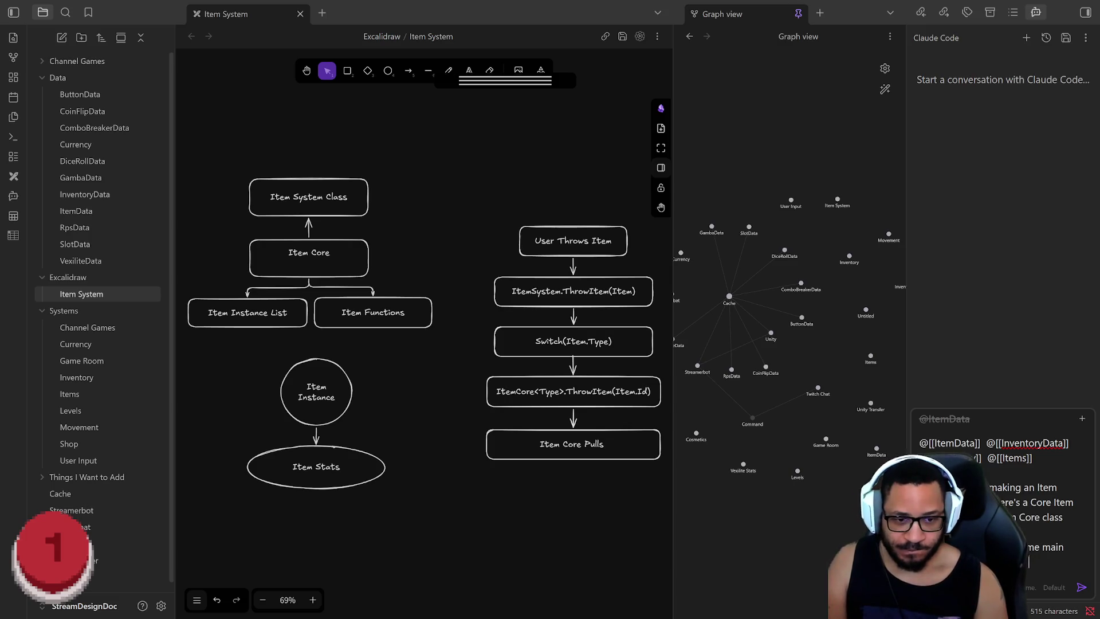
text(Throw)
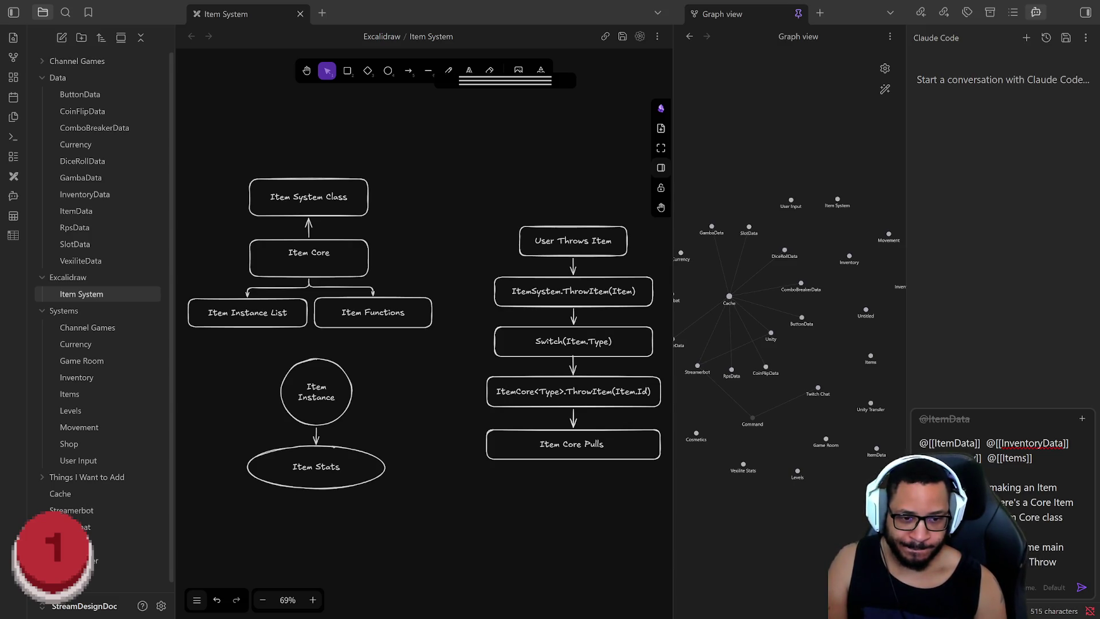
key(BackSpace)
key(BackSpace)
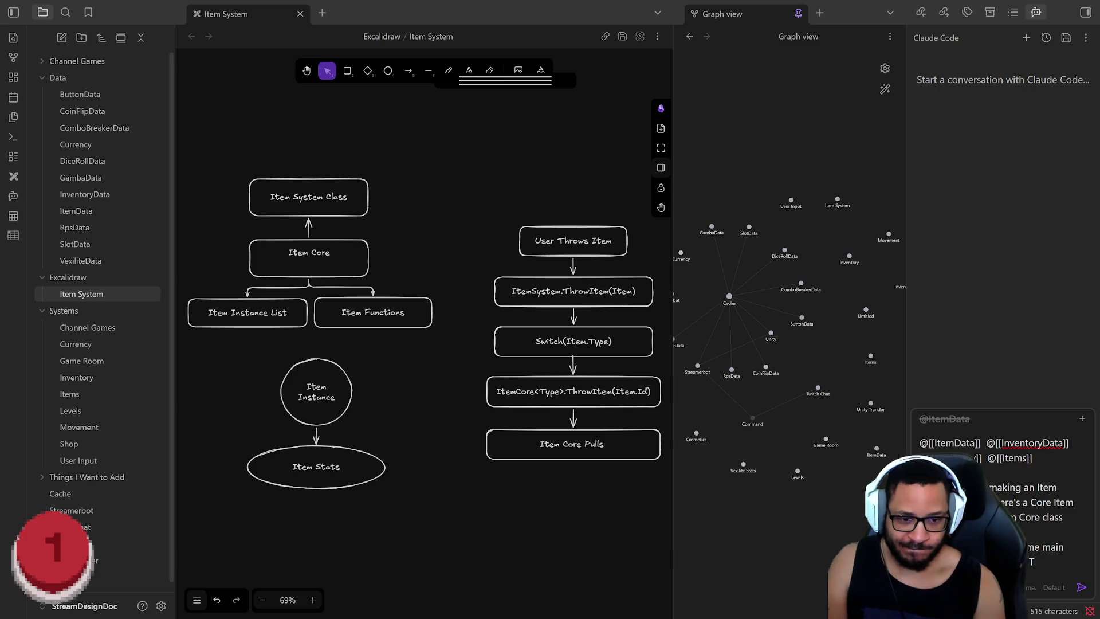
text(hrow, Toss,)
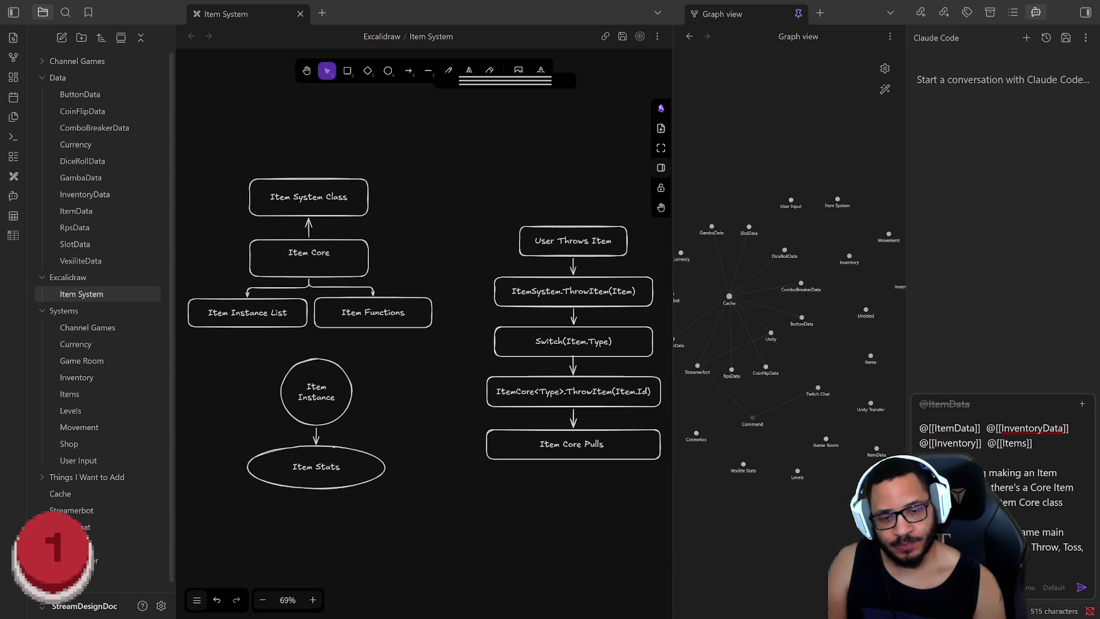
text(differenctly)
key(Return)
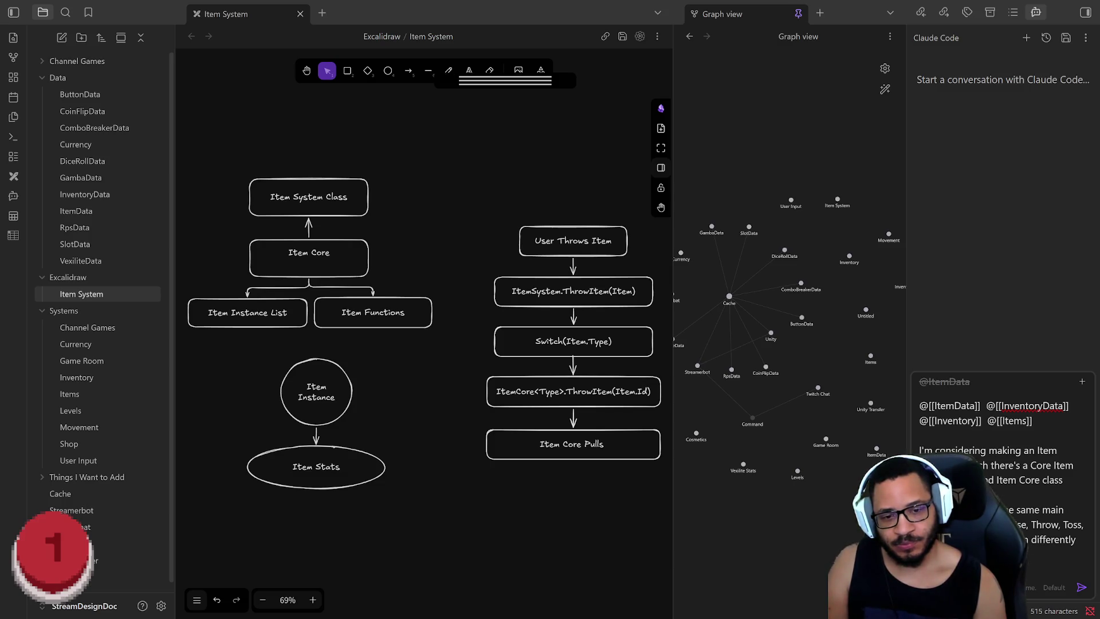
text(nput would)
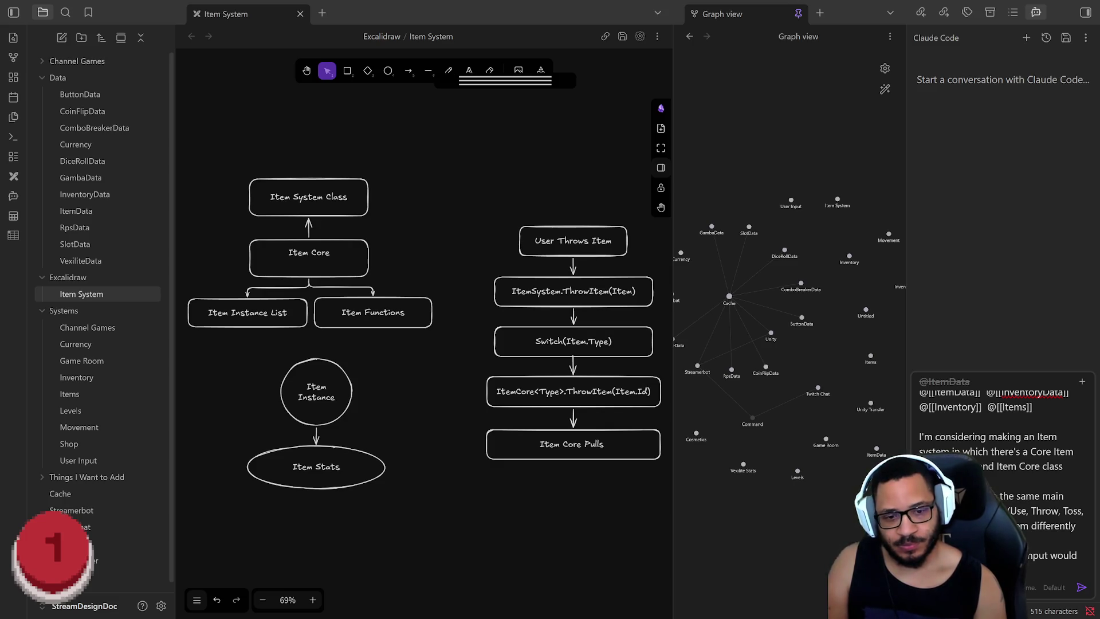
scroll(997, 481, down, 1)
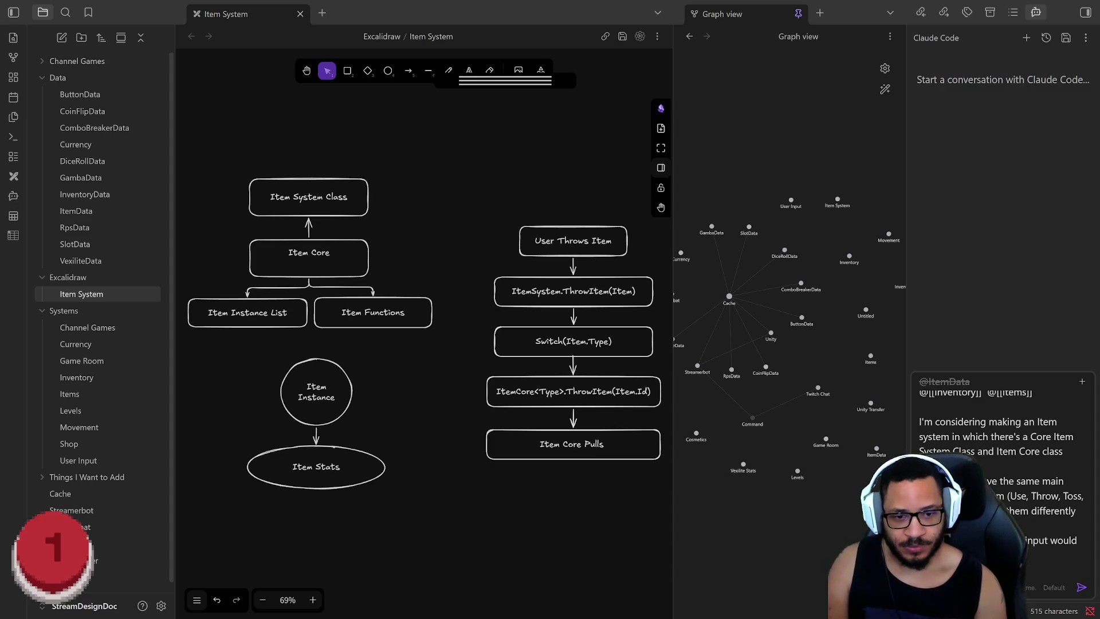
scroll(997, 463, down, 1)
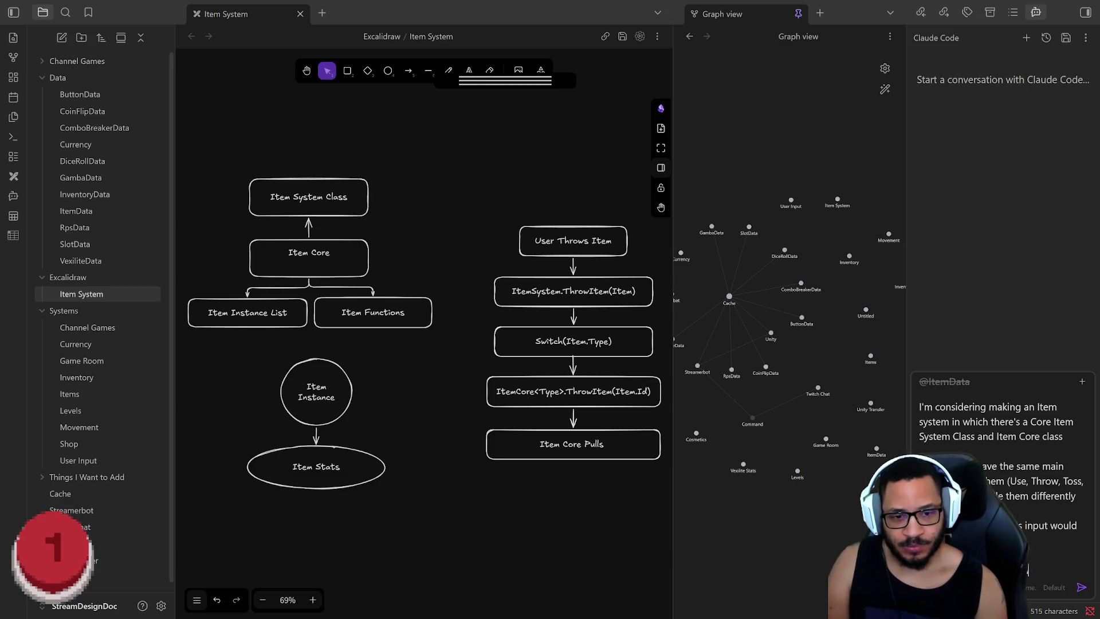
scroll(1001, 481, down, 1)
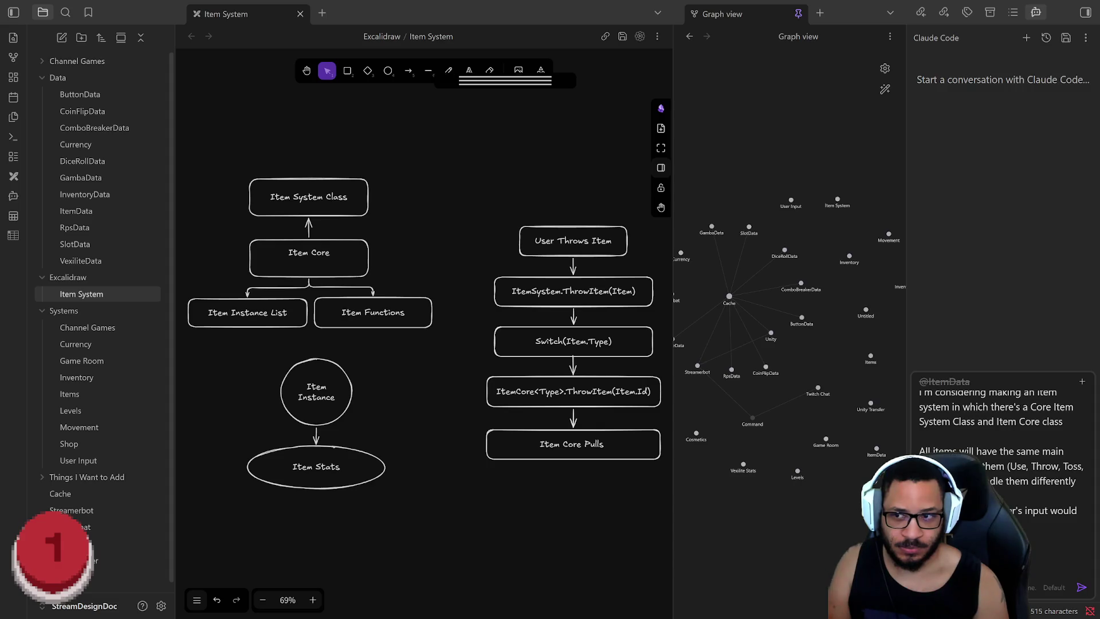
text(e)
text((Item.Type)
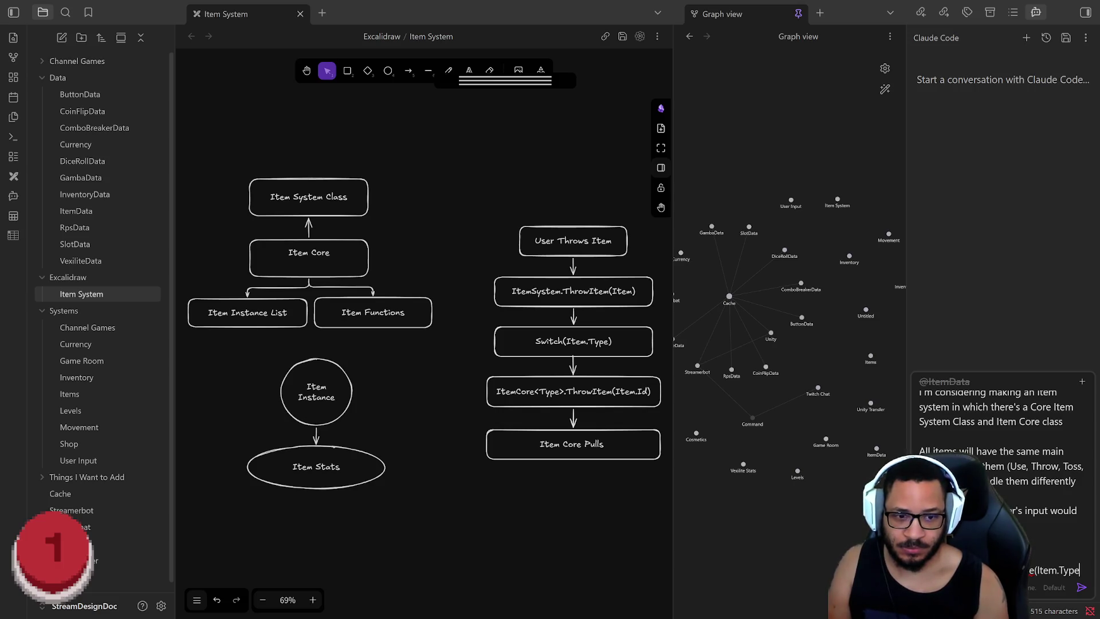
text())
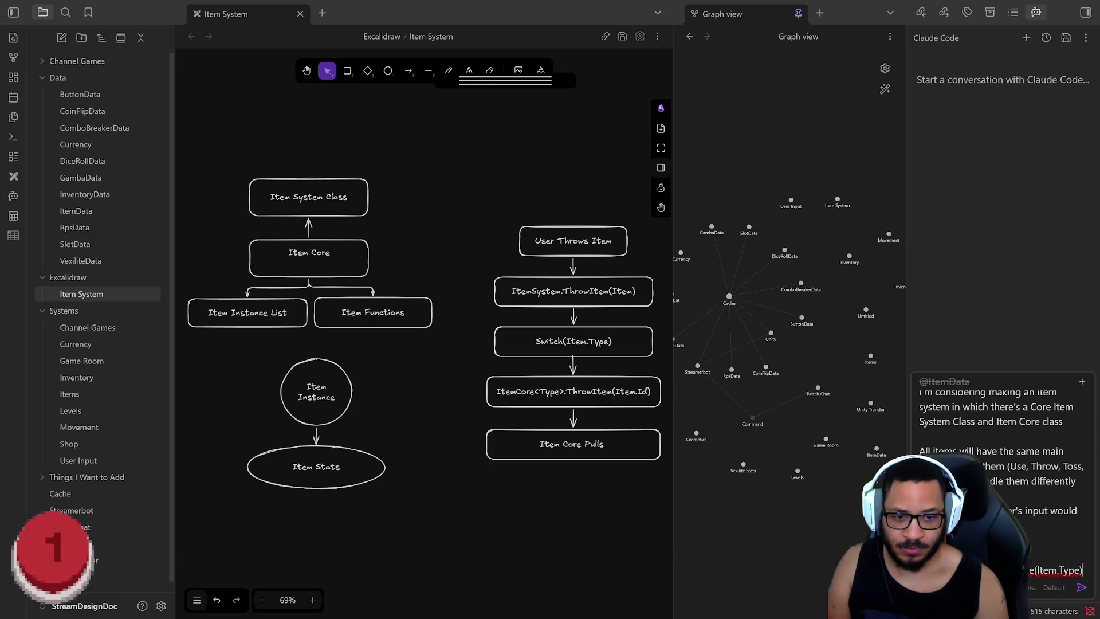
Add the ThrowItem, Switch(Item.Type) and ThrowItem(Item.Id) lines to the prompt and select them
key(shift+Return)
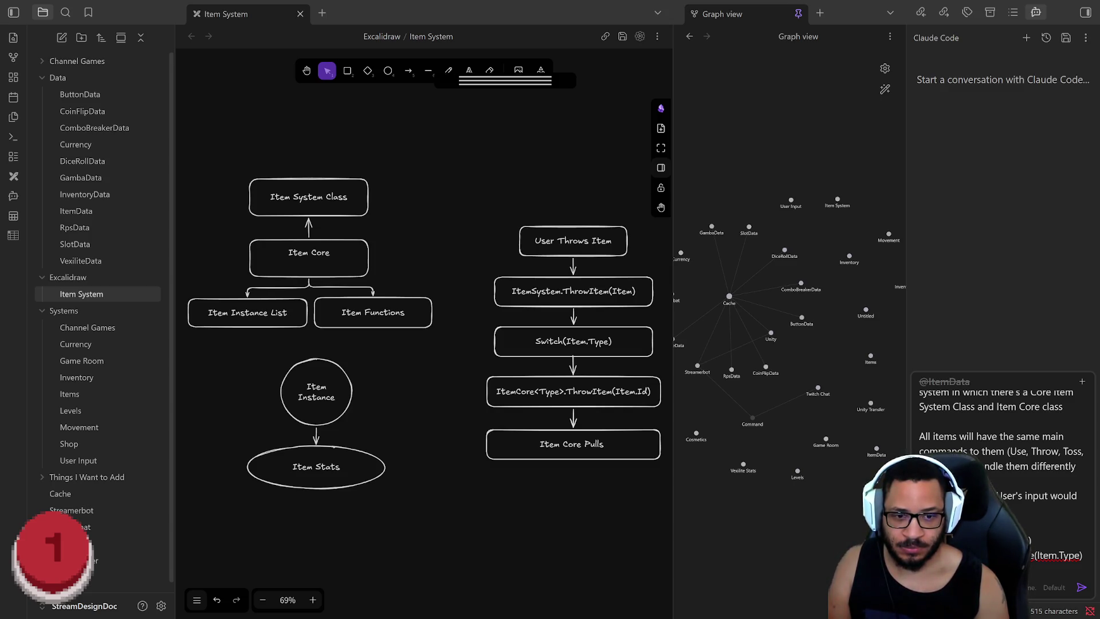
key(BackSpace)
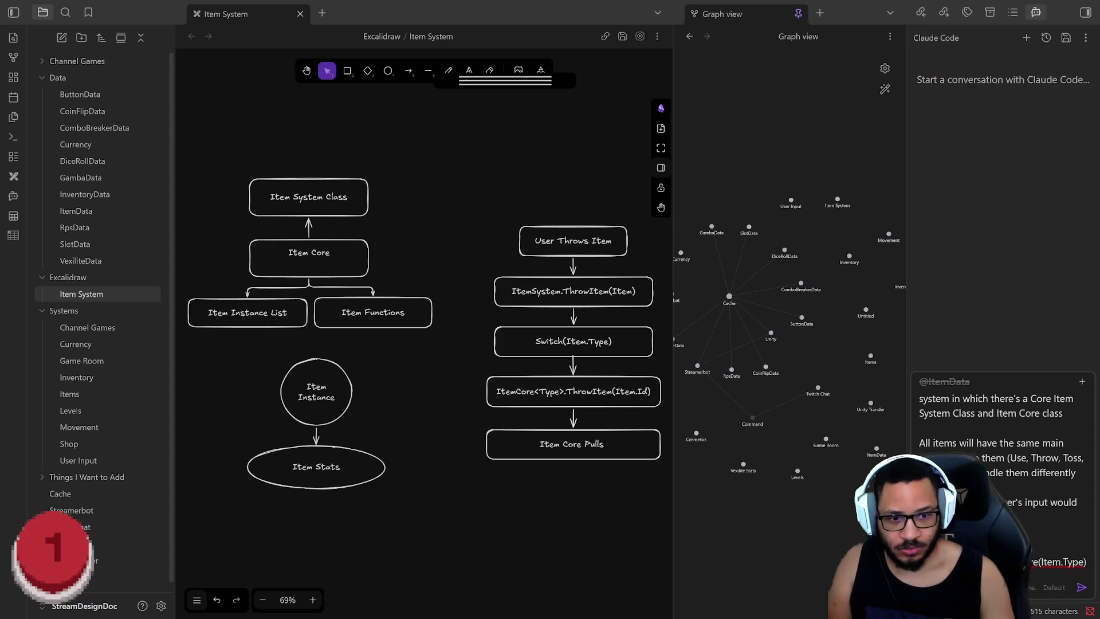
scroll(1085, 568, down, 1)
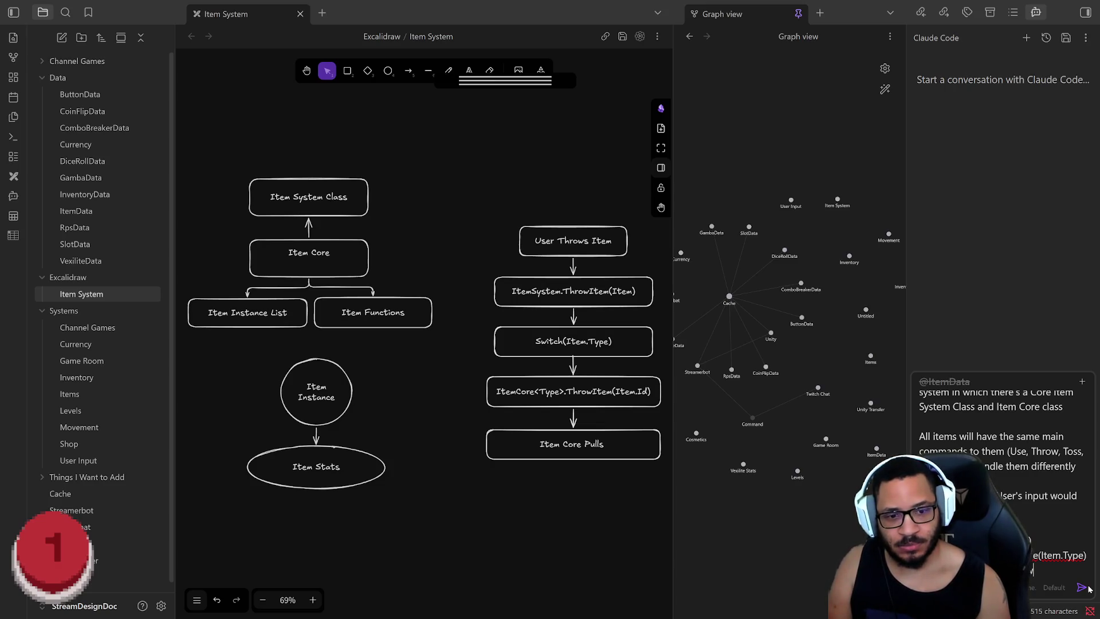
text(Item()
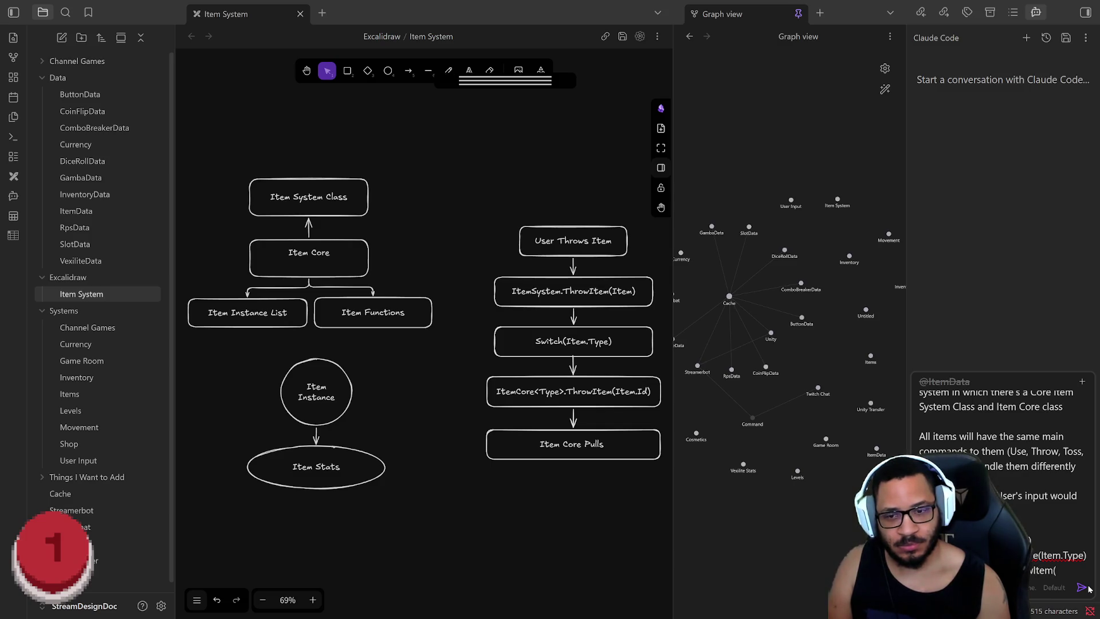
text(Item.i)
text(d)
text())
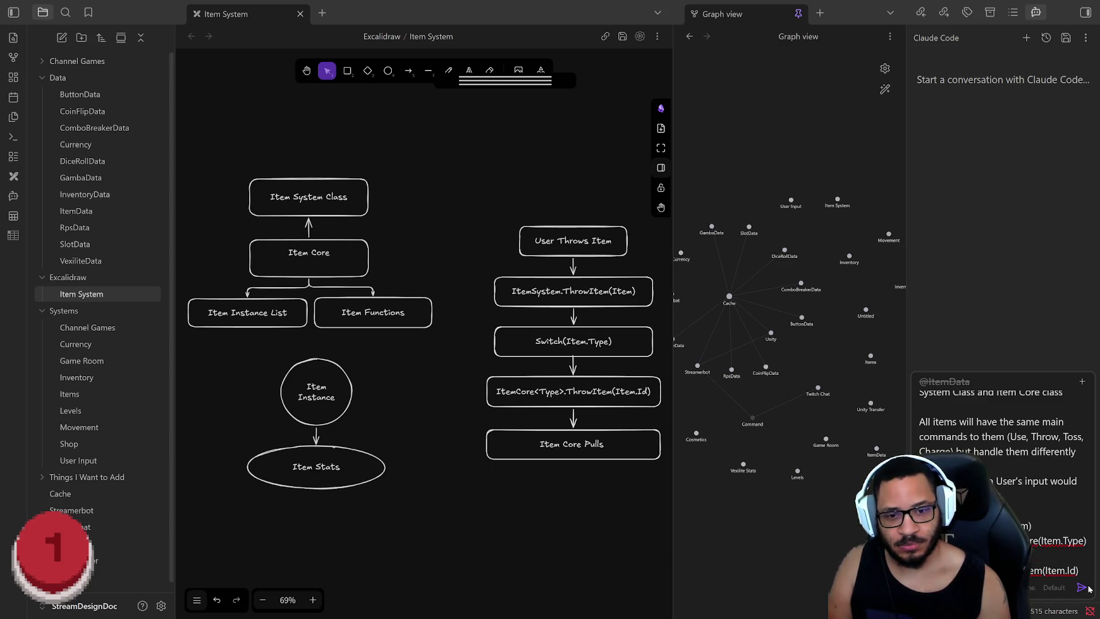
scroll(1088, 586, down, 1)
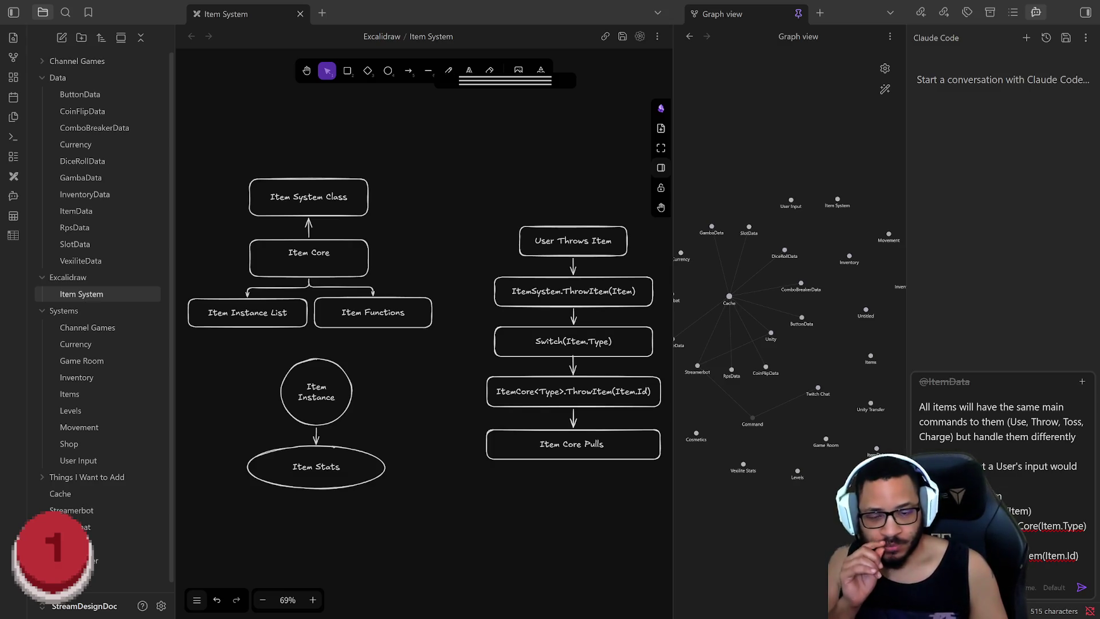
key(shift+Up)
key(shift+Up)
key(shift+Up)
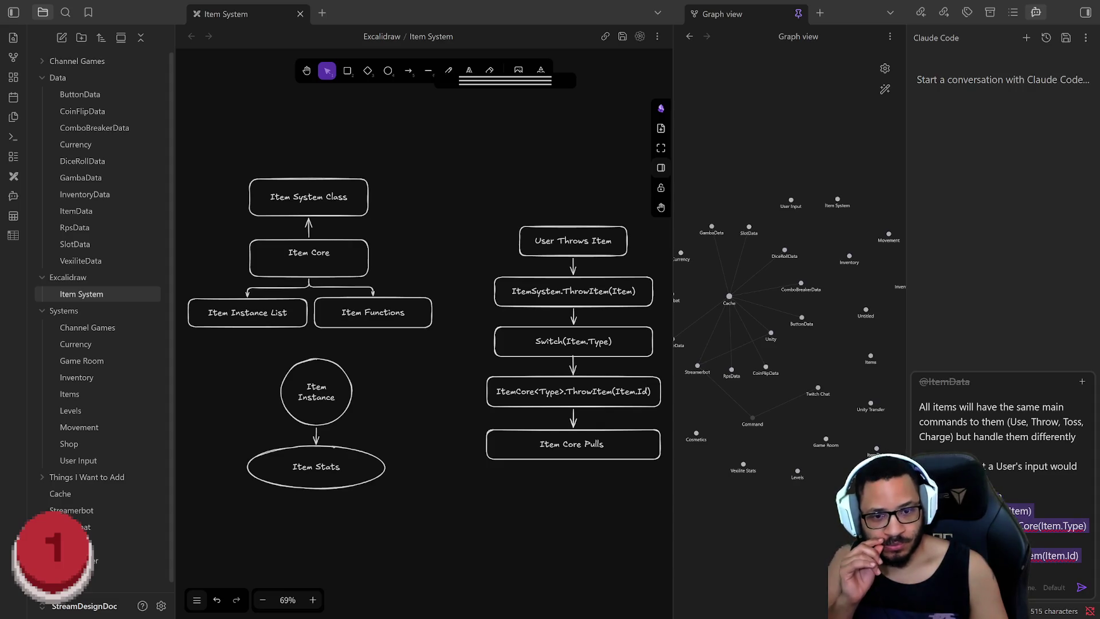
scroll(996, 464, up, 1)
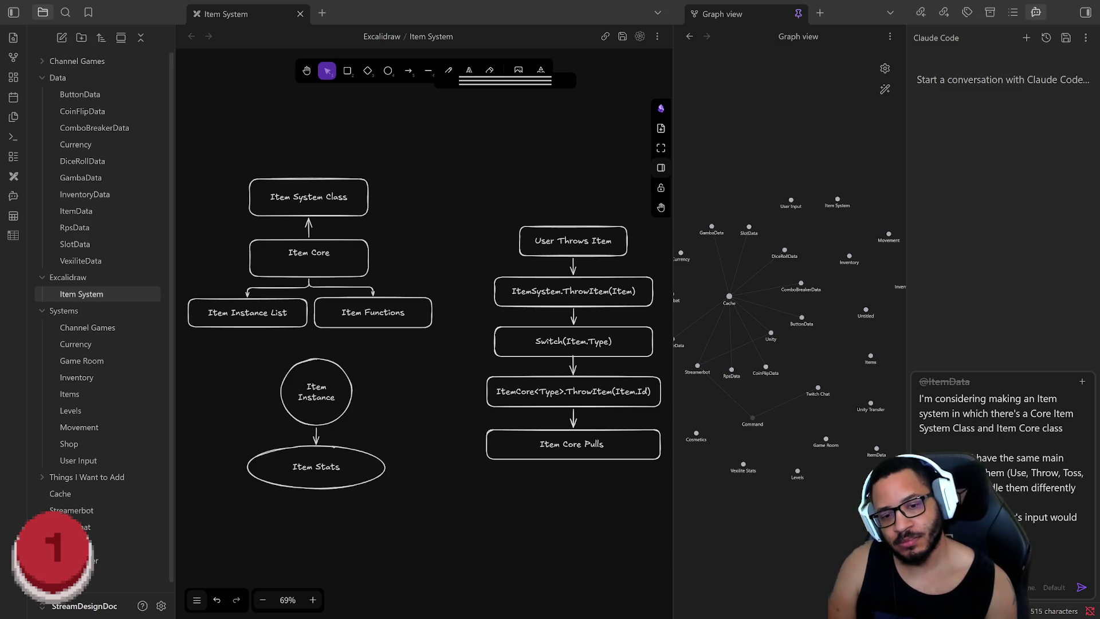
text(he)
text( type o)
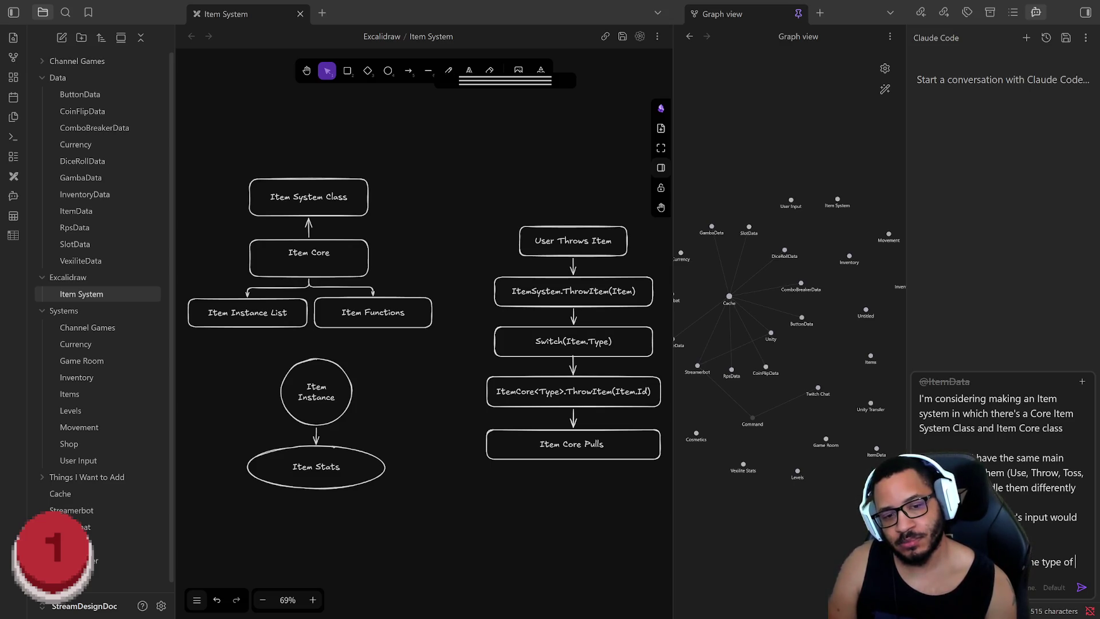
text(f)
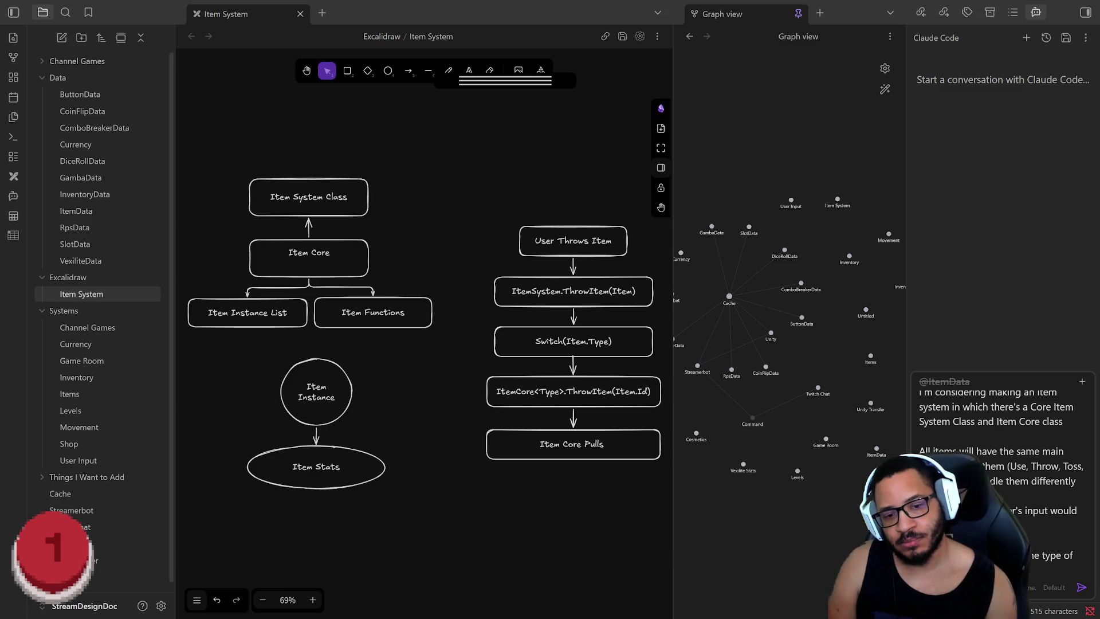
text(ls it's Core)
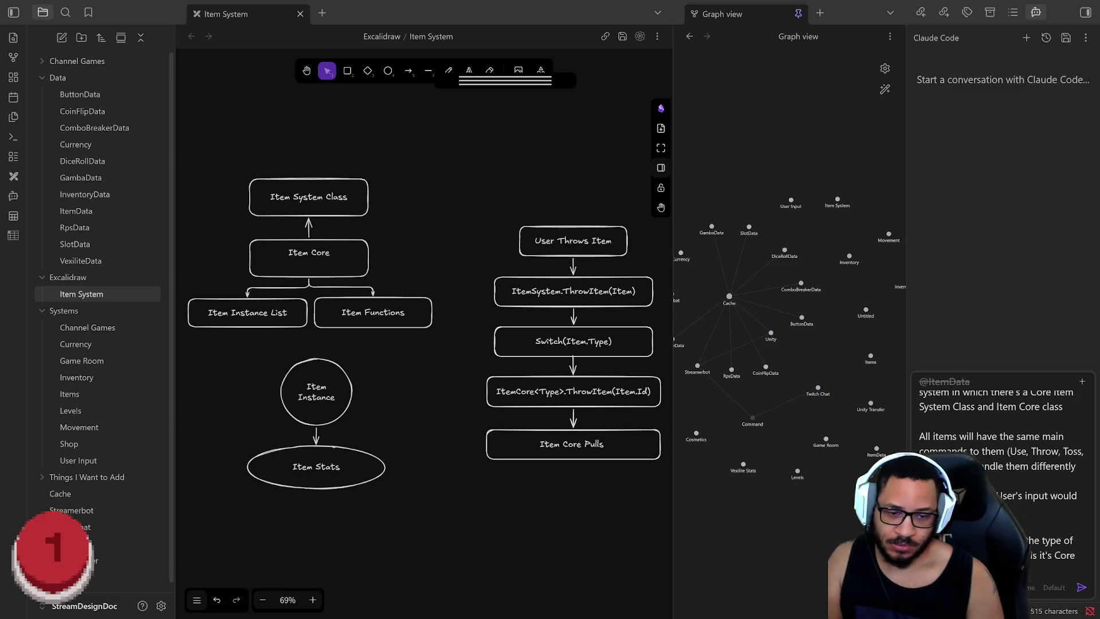
Continue the prompt: the Item System resolves the thrown item's type and calls its Core
key(shift+Return)
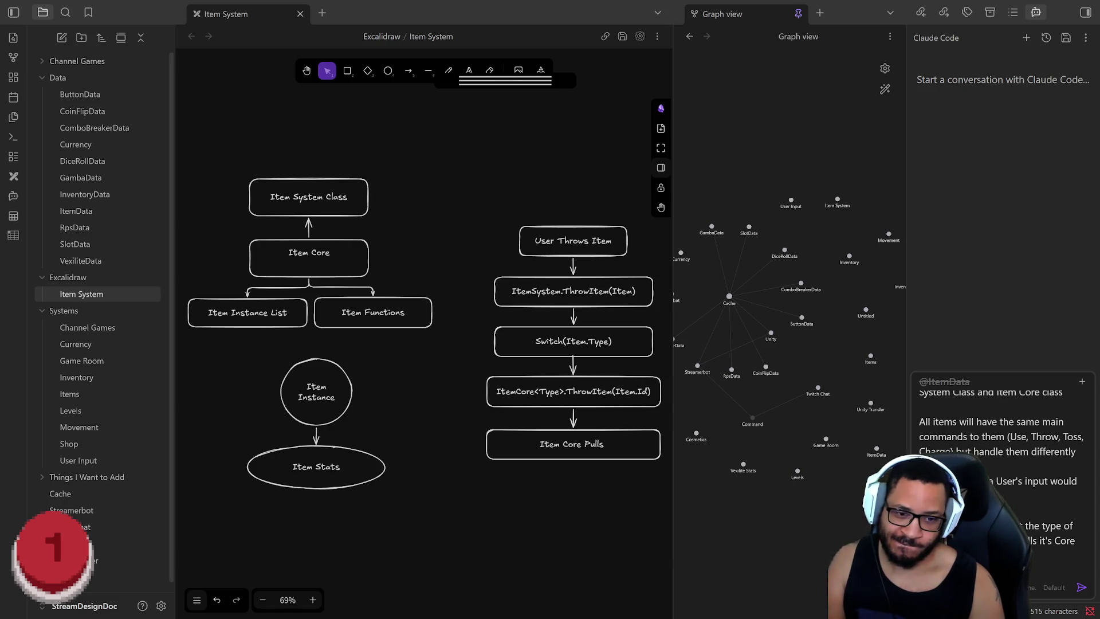
scroll(997, 482, up, 2)
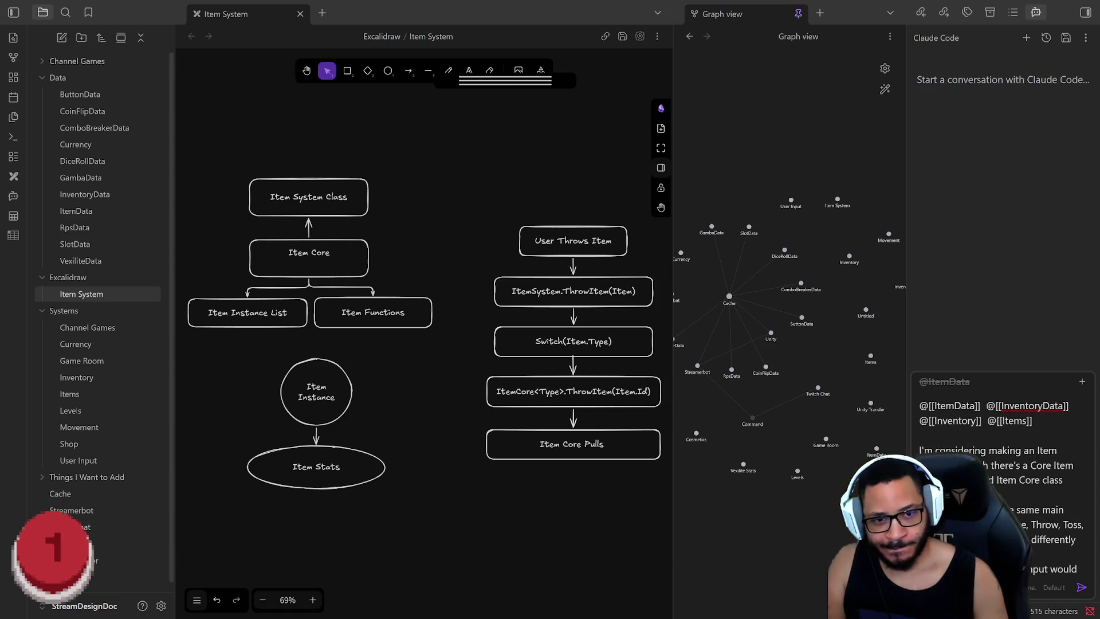
text(@[[)
Link the Item System note and continue the design question over new lines
key(Return)
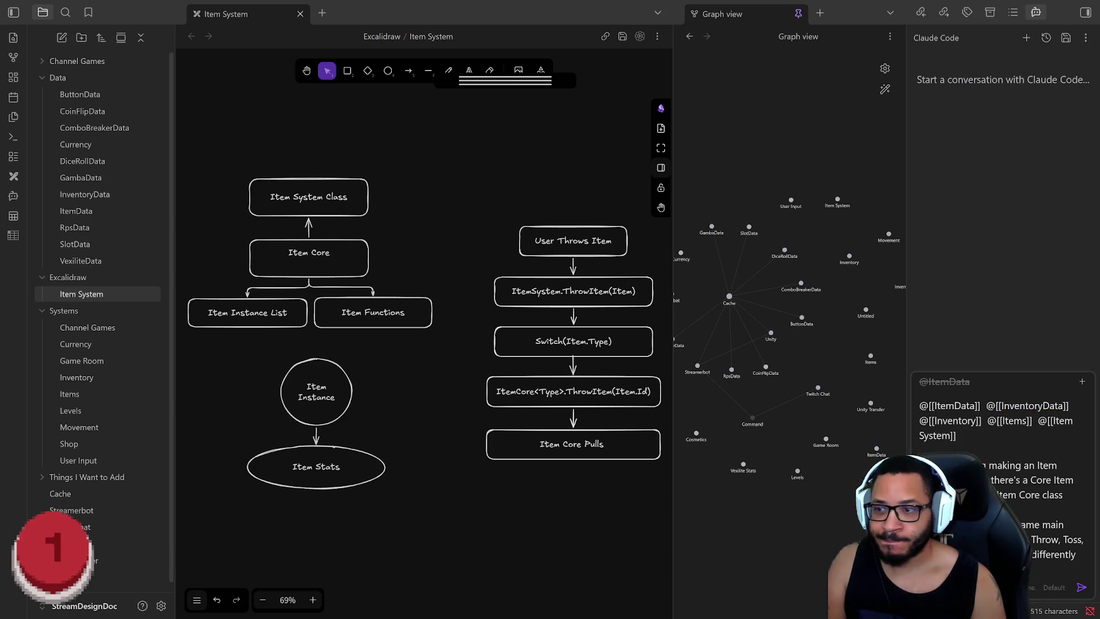
scroll(996, 482, down, 2)
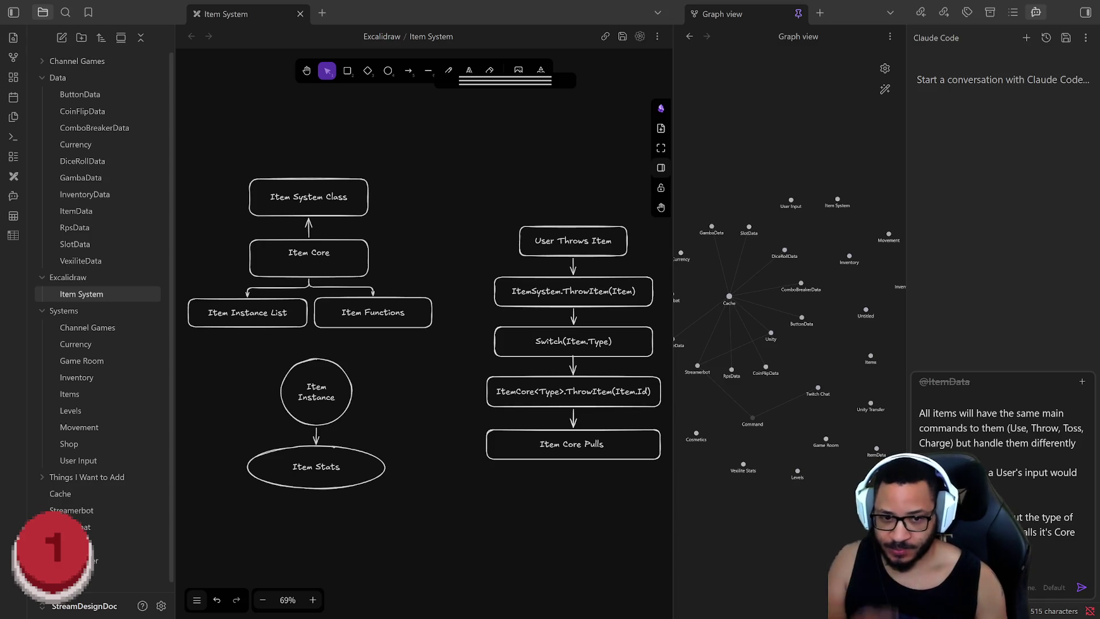
text(plies function)
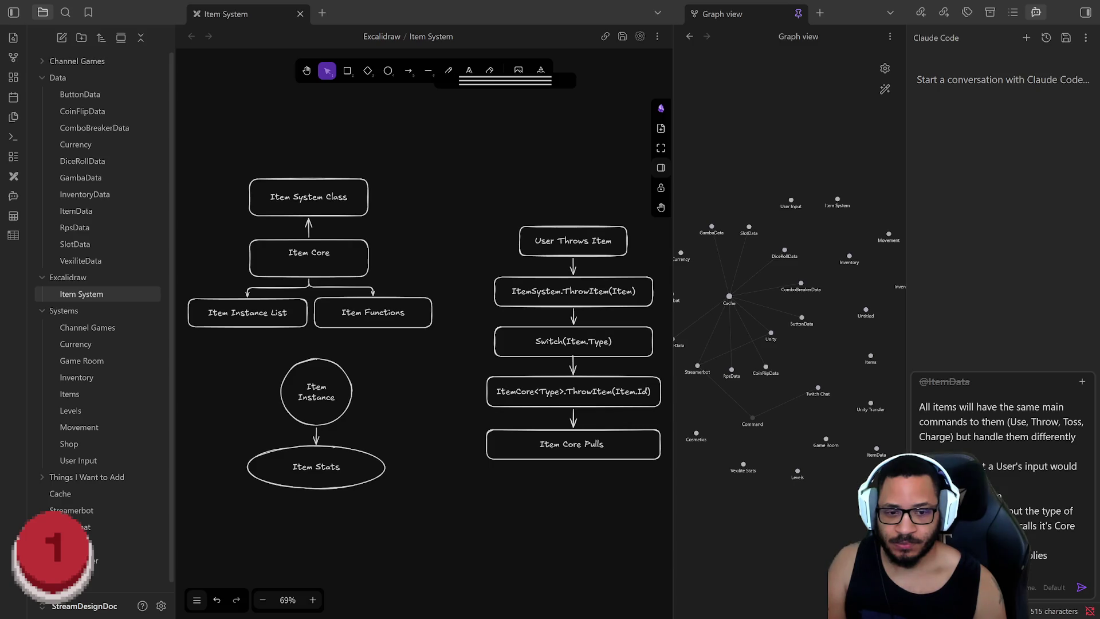
text(er than the)
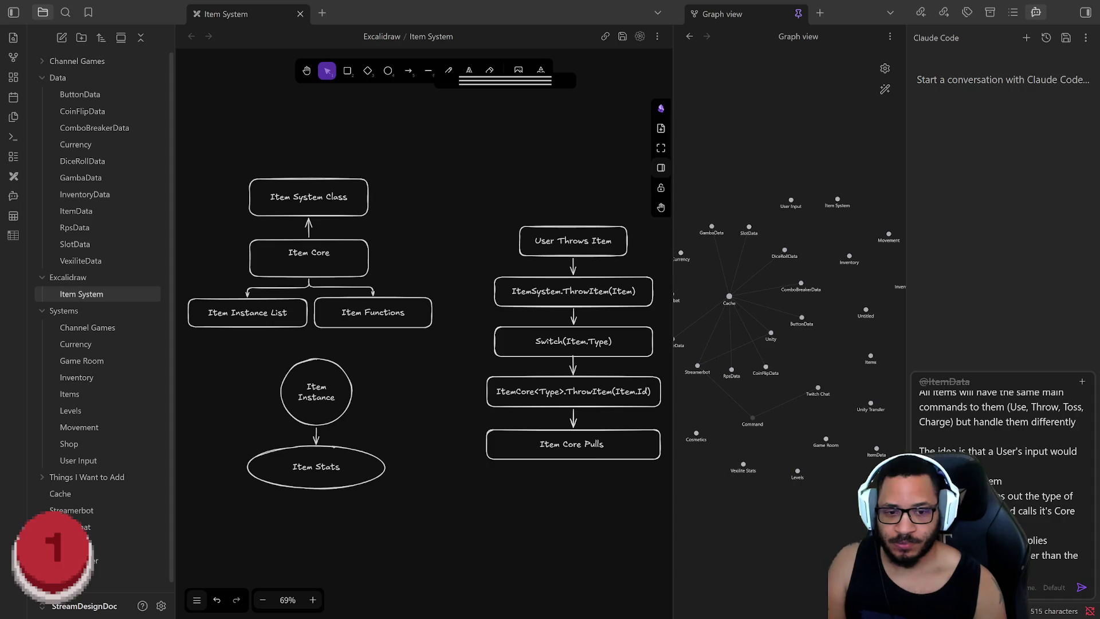
text(thods.)
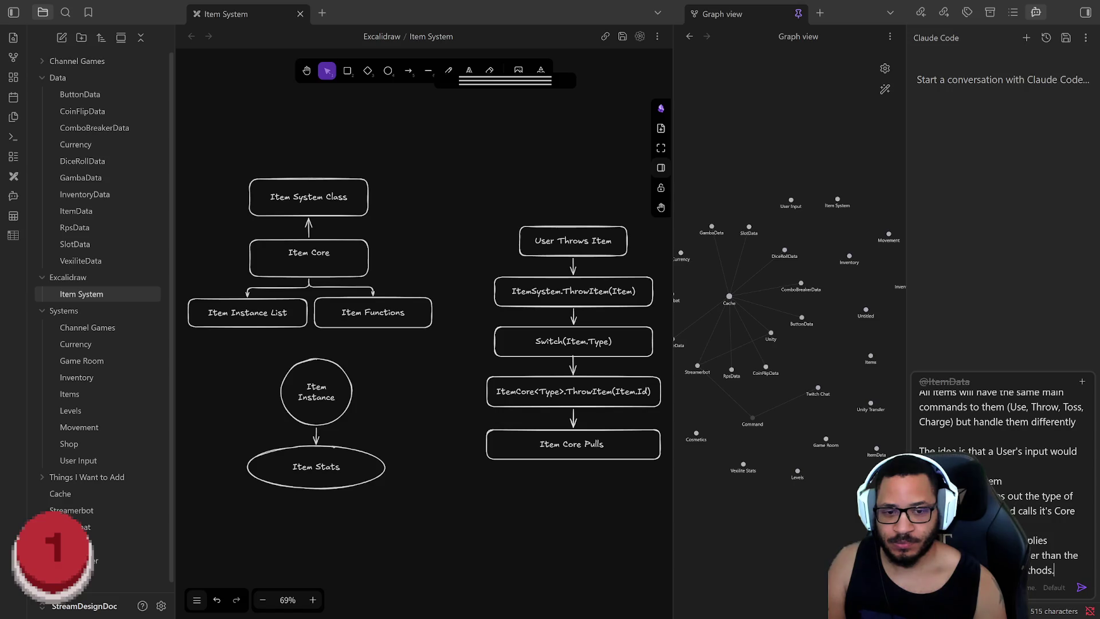
key(Return)
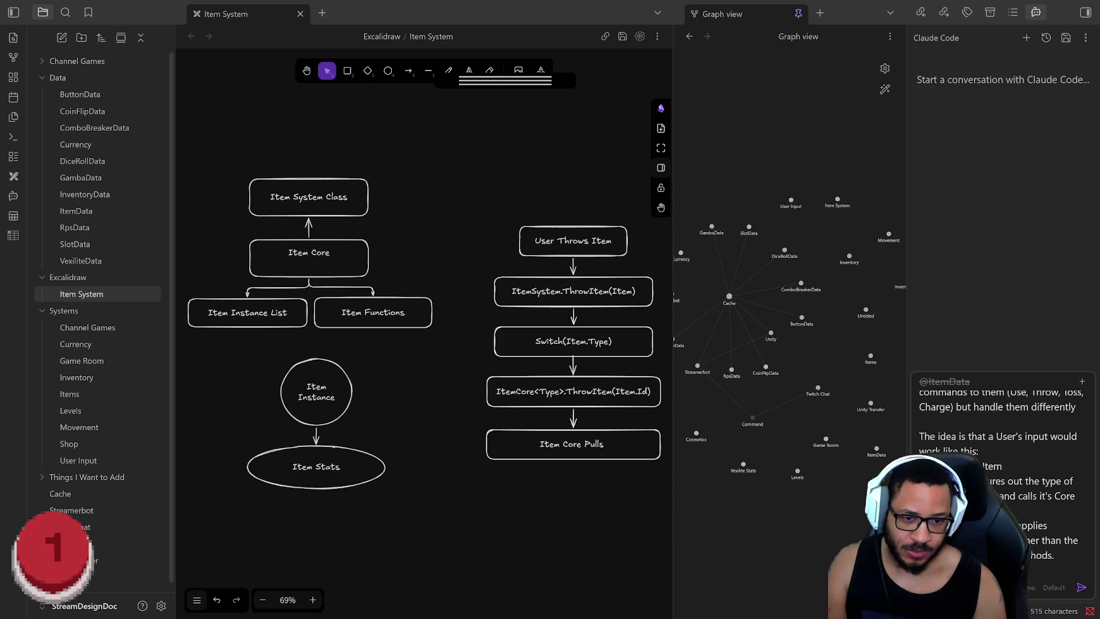
text(ds a alist o)
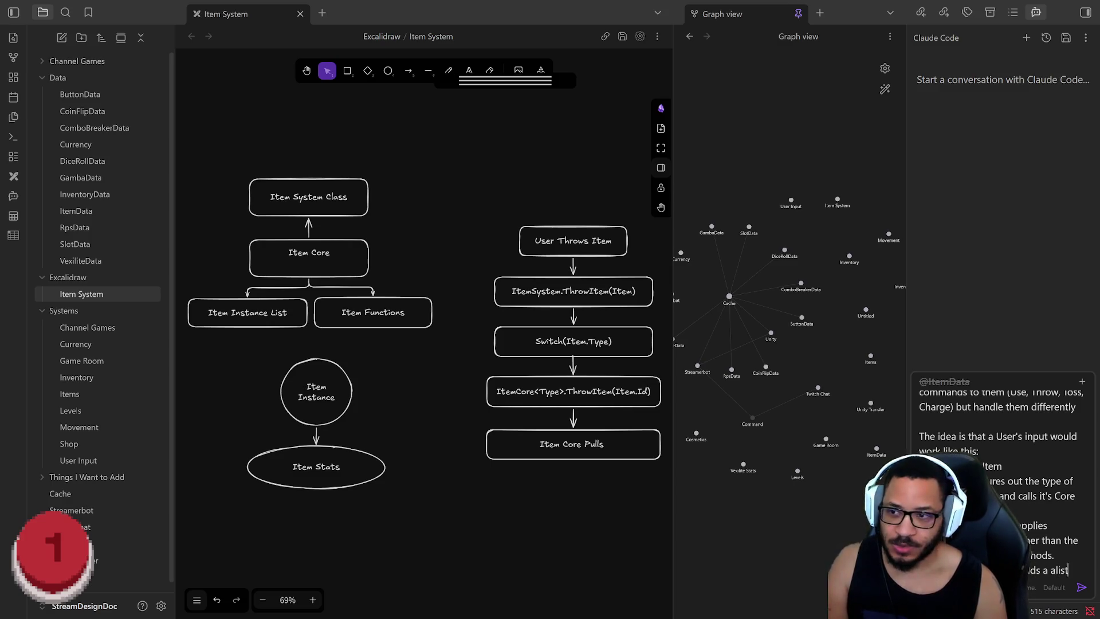
key(BackSpace)
key(BackSpace)
key(BackSpace)
text(list of )
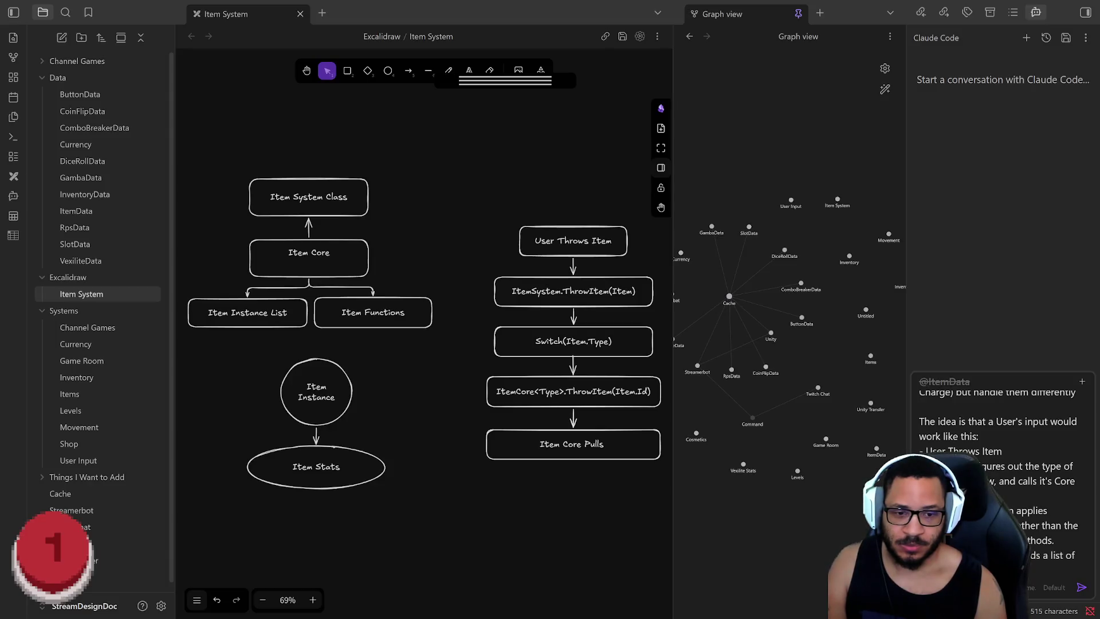
text(tionary<)
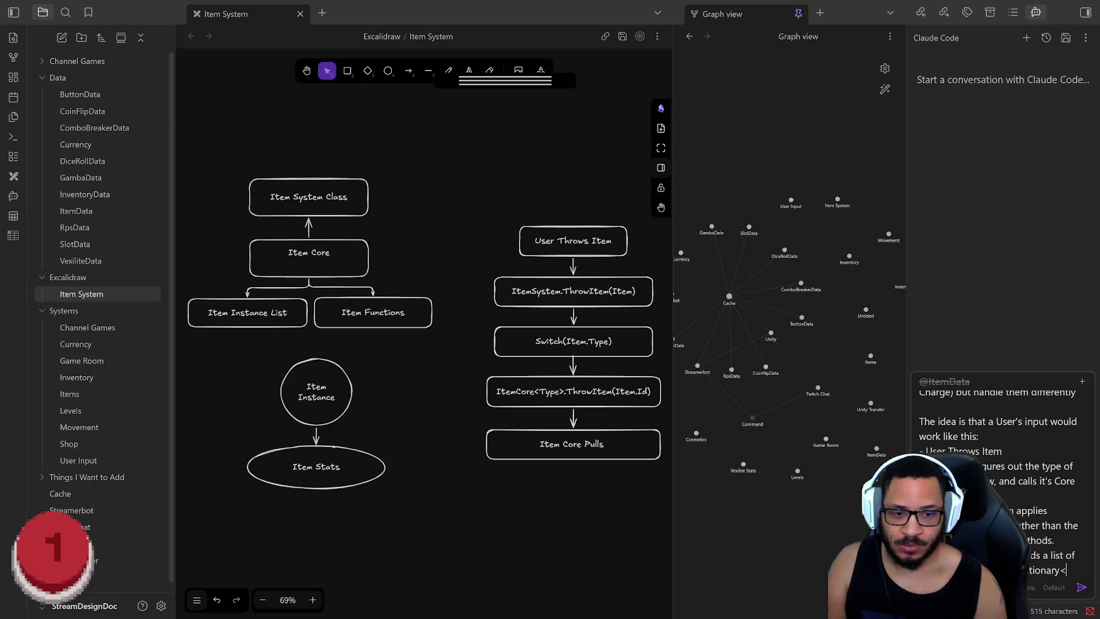
text(Id,)
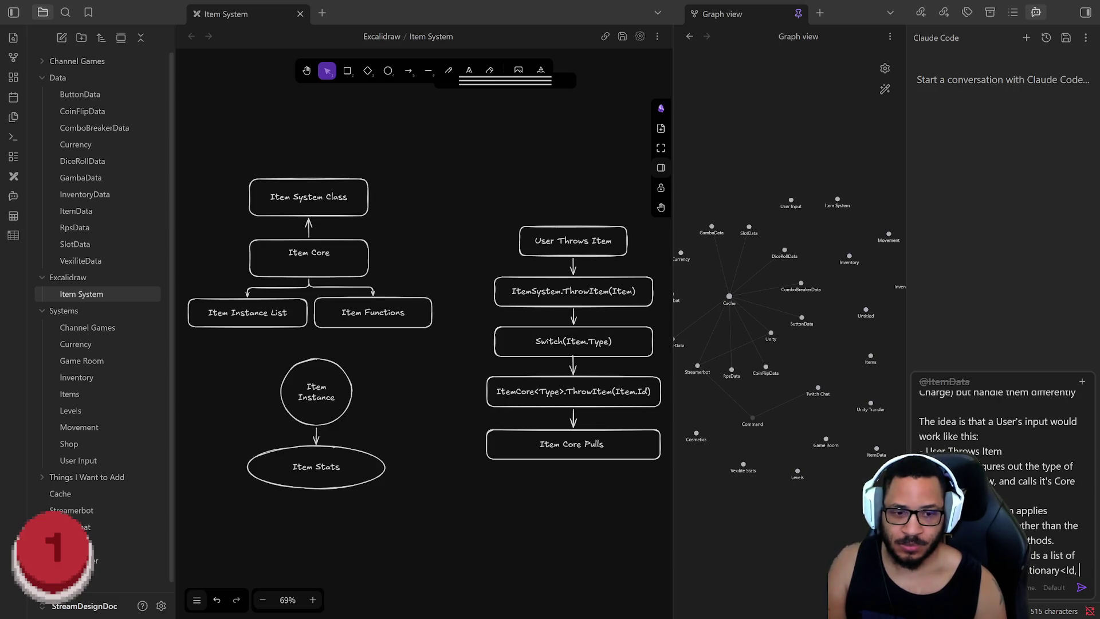
key(Return)
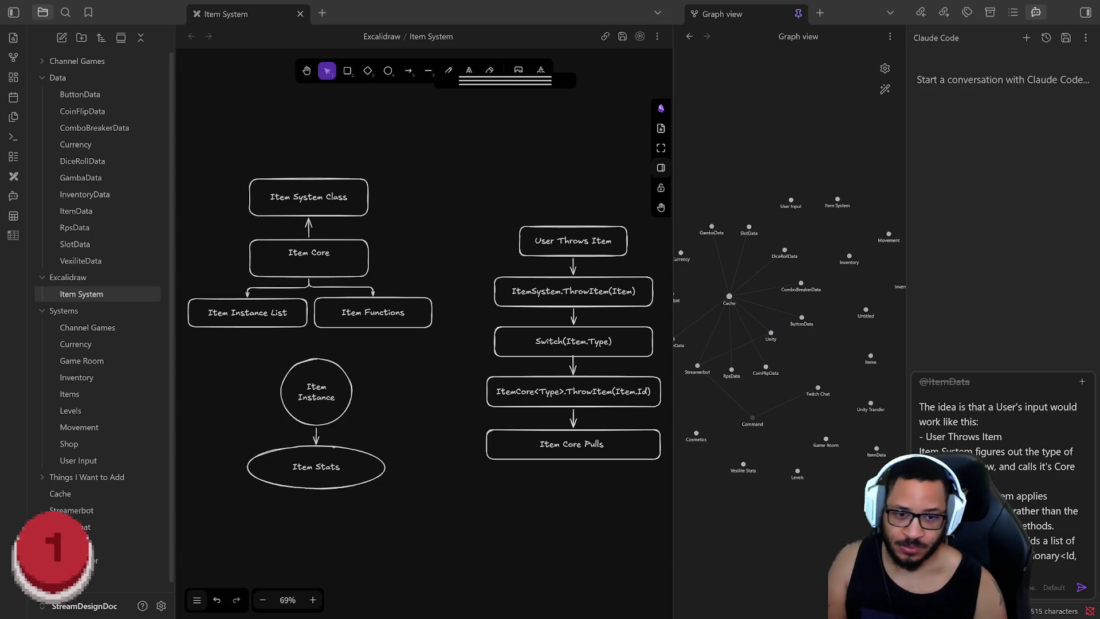
key(Return)
scroll(997, 464, down, 1)
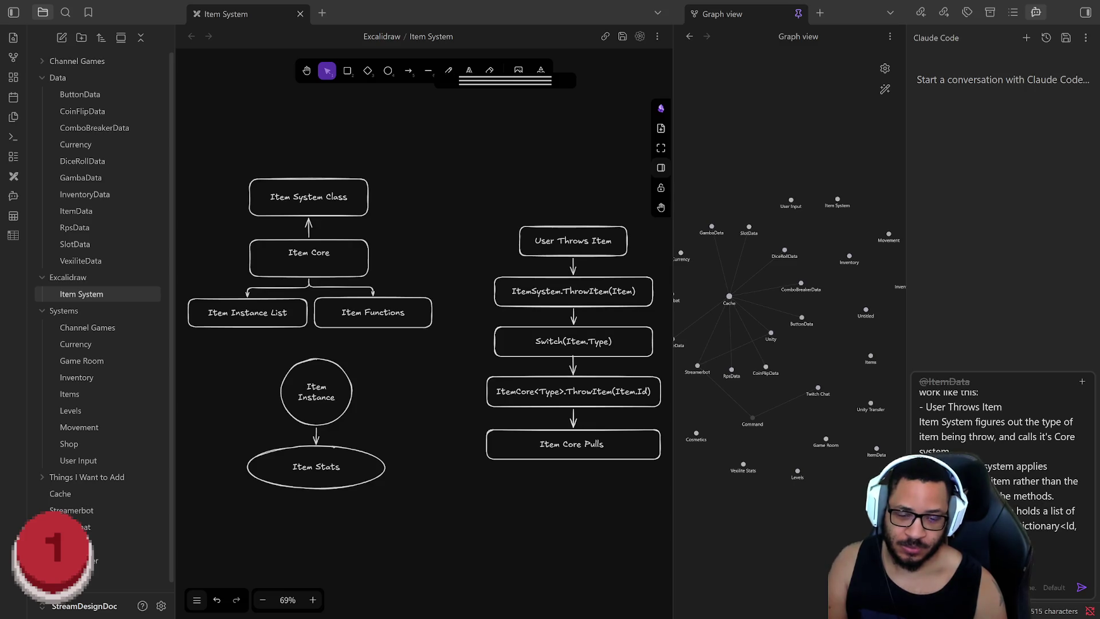
scroll(997, 455, up, 1)
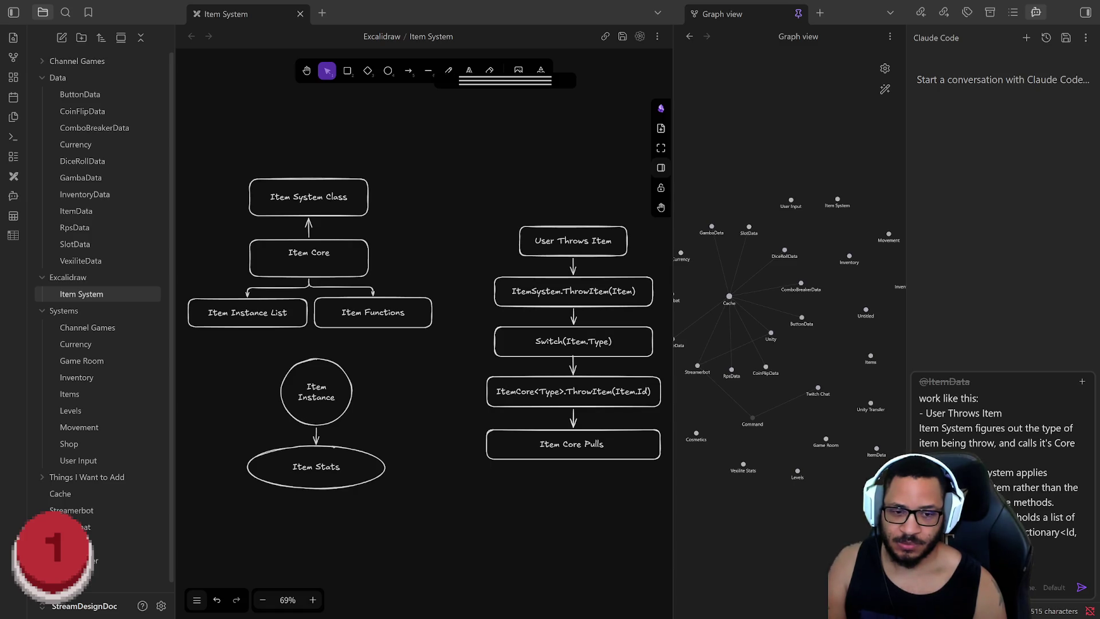
Finish the item-system question and send it to Claude Code
key(BackSpace)
text(Whe)
text(here the)
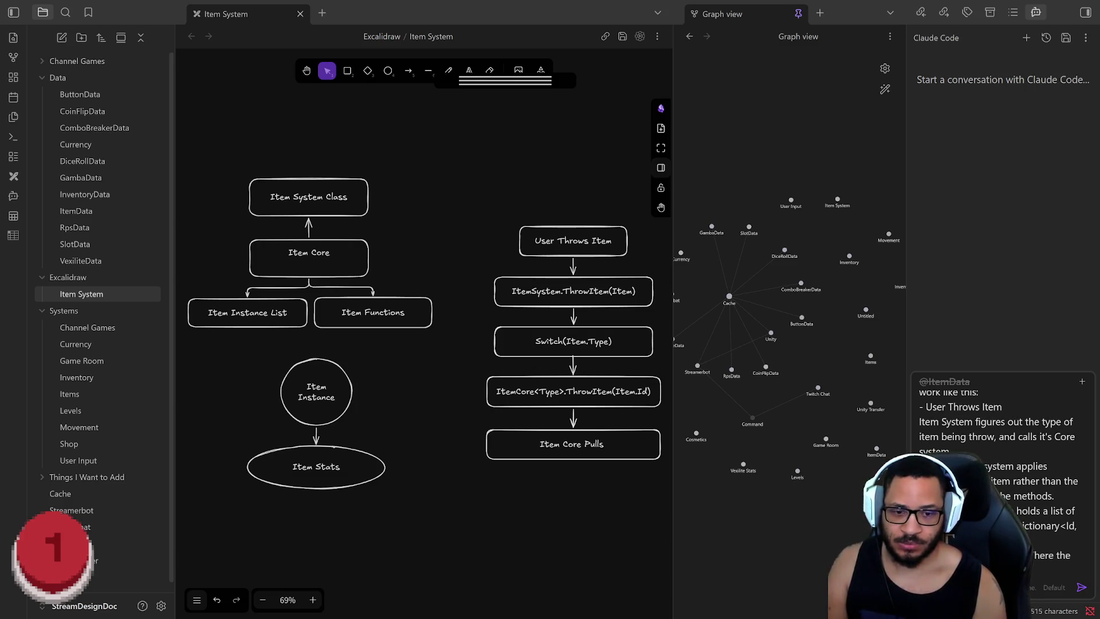
text(s the Item)
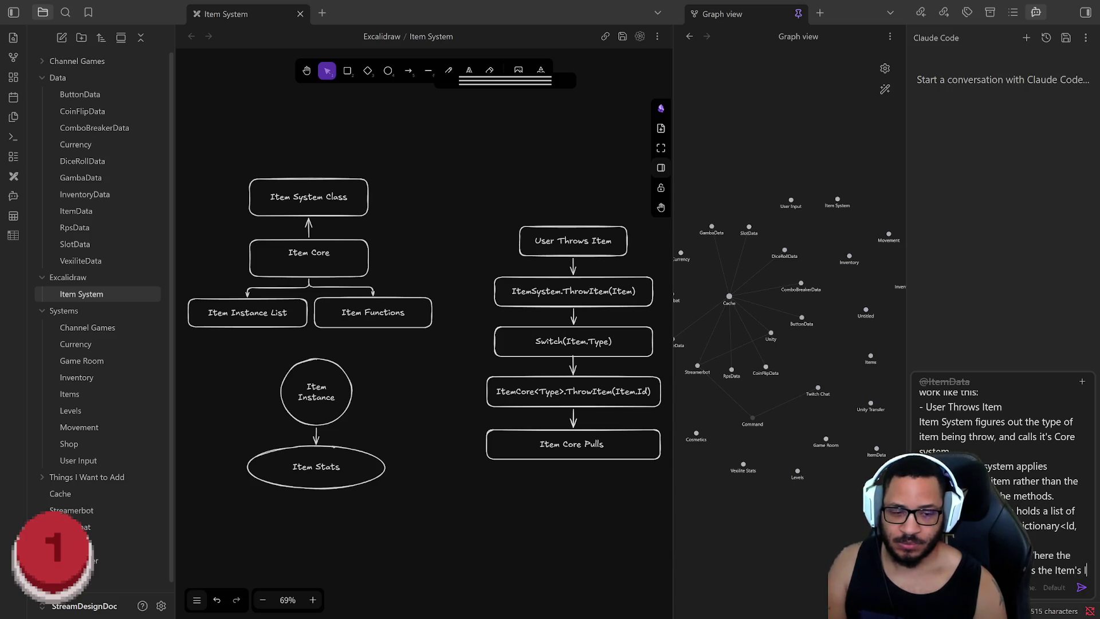
text('s)
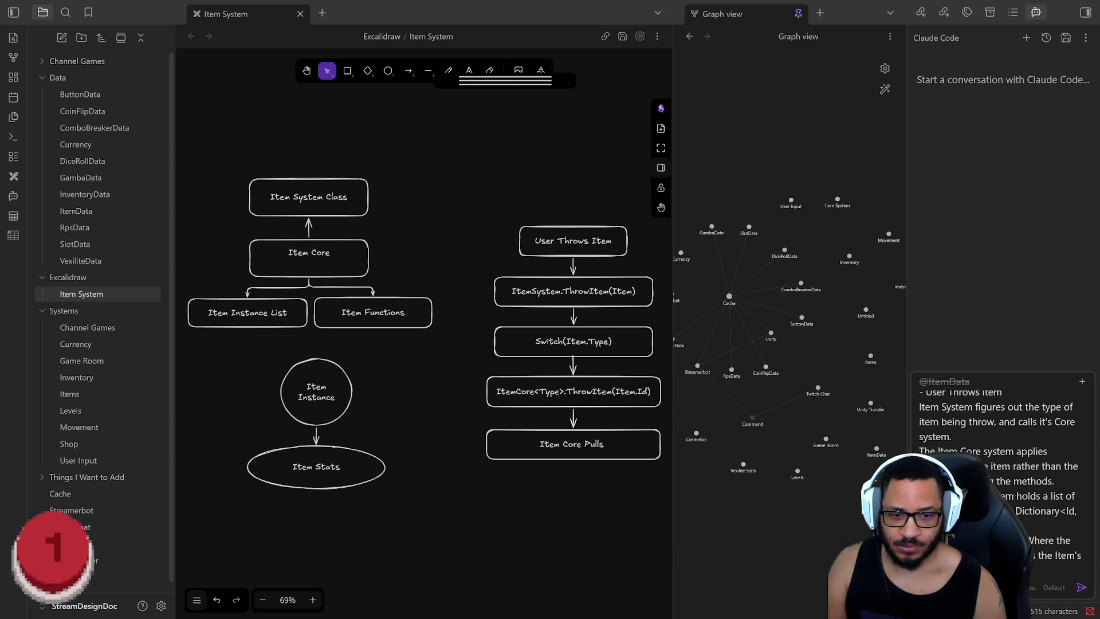
text(s)
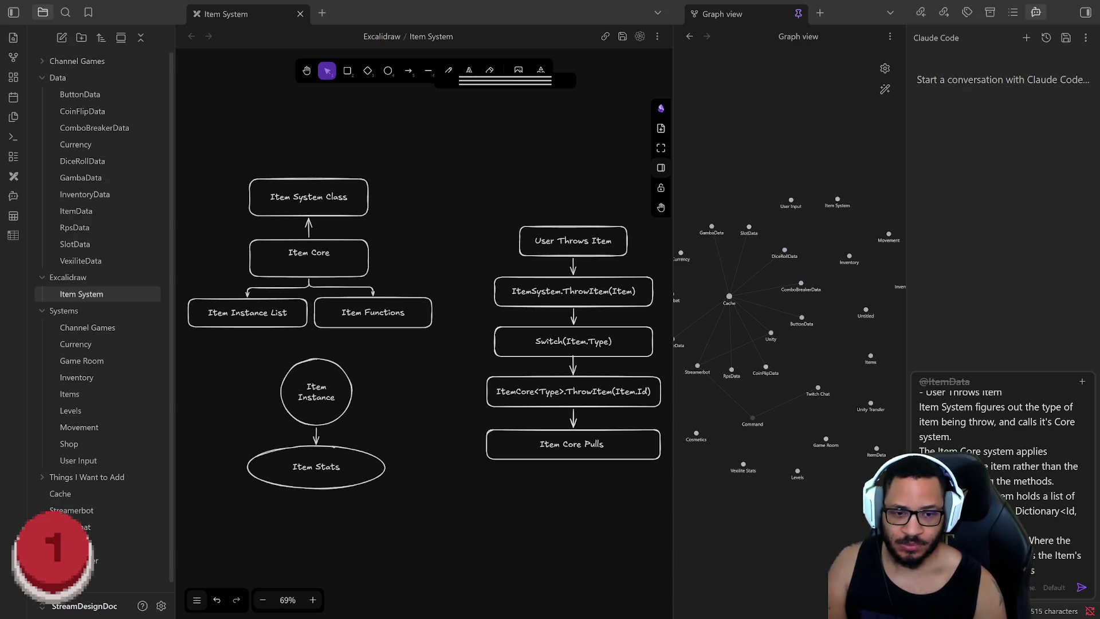
text(Core Syytem)
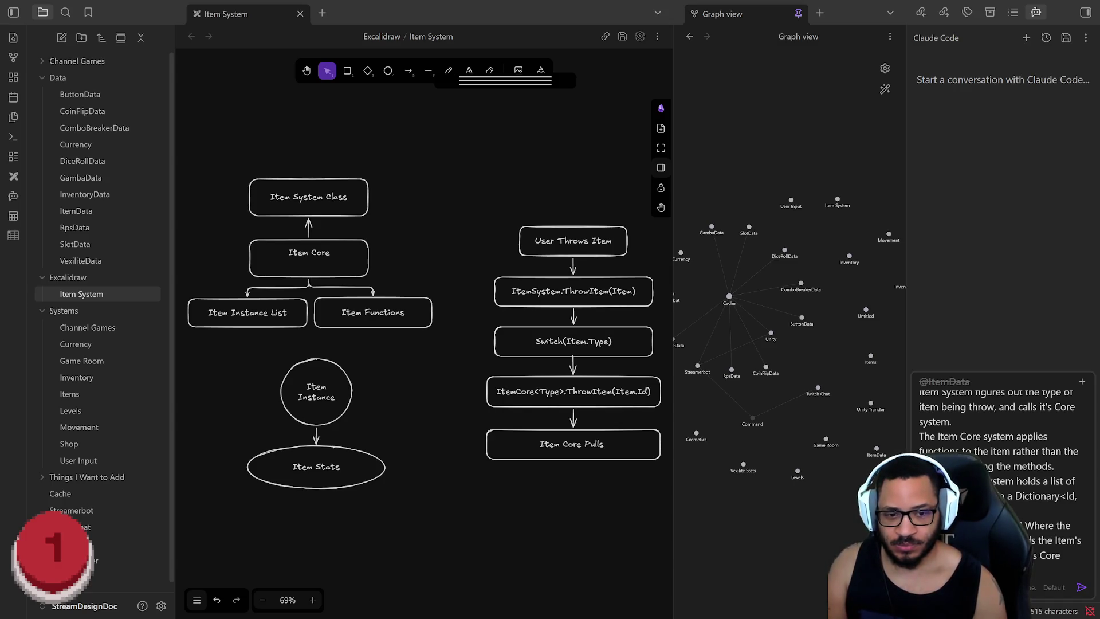
text(to the Item b)
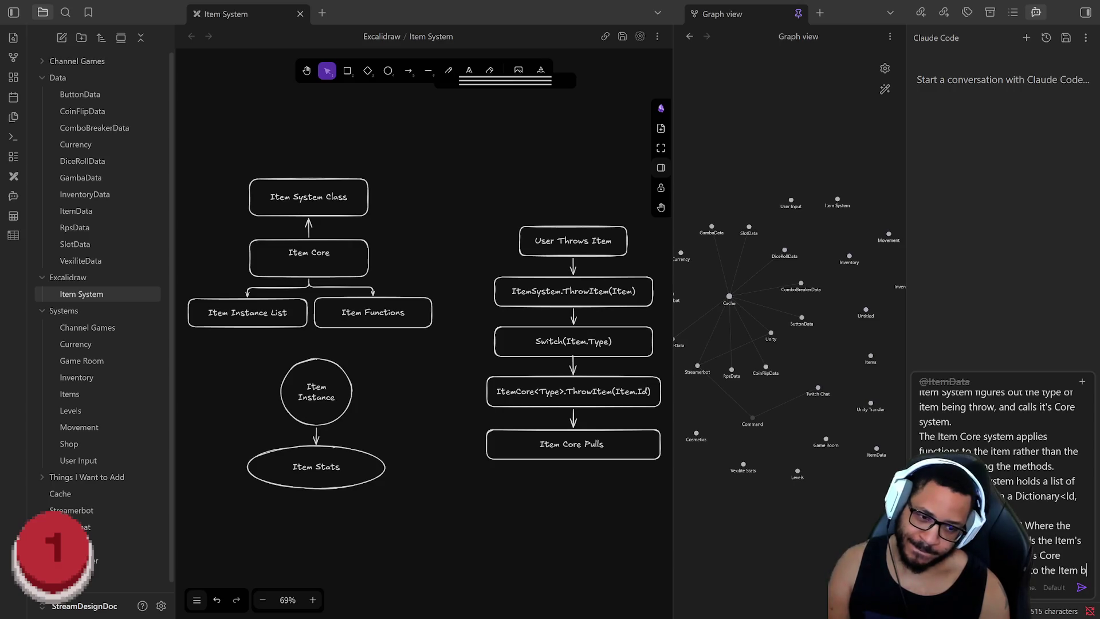
key(Return)
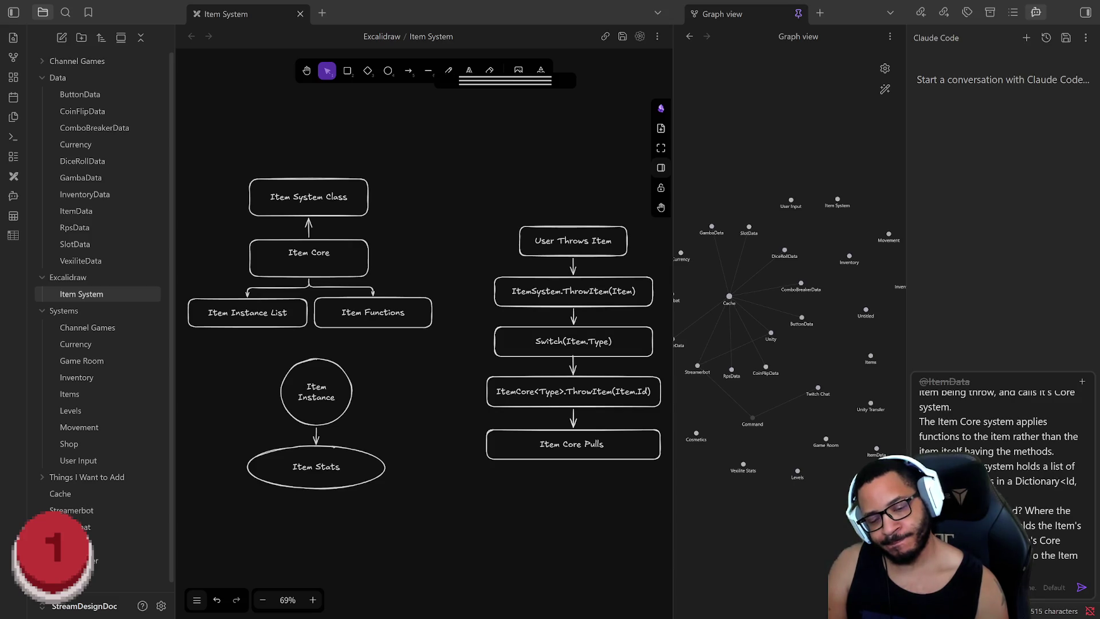
text(pplies a)
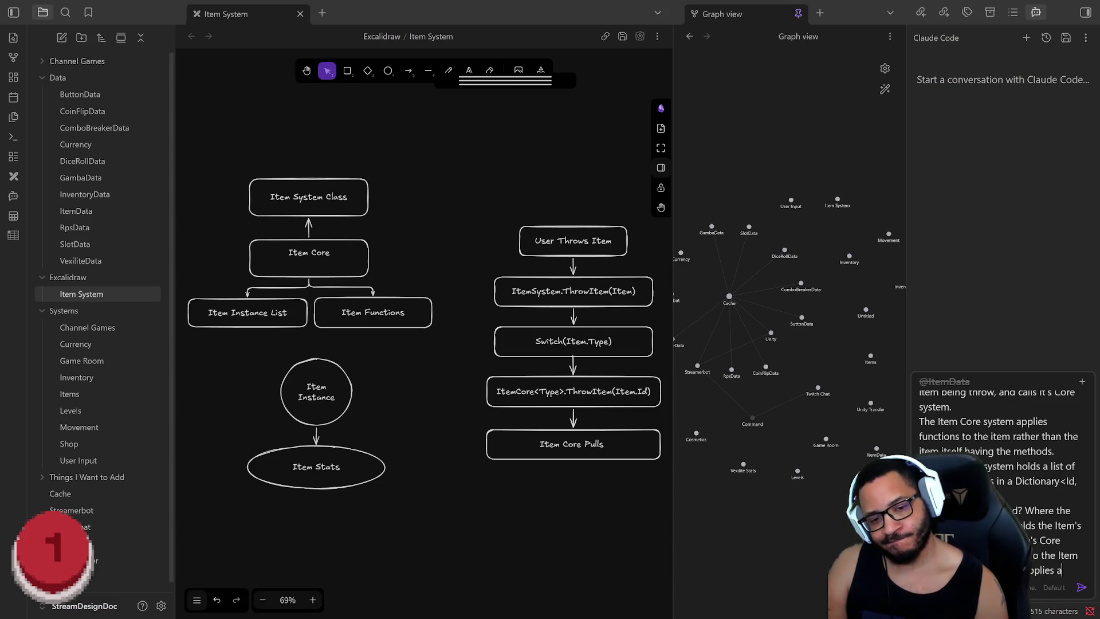
key(BackSpace)
text(effects)
key(Return)
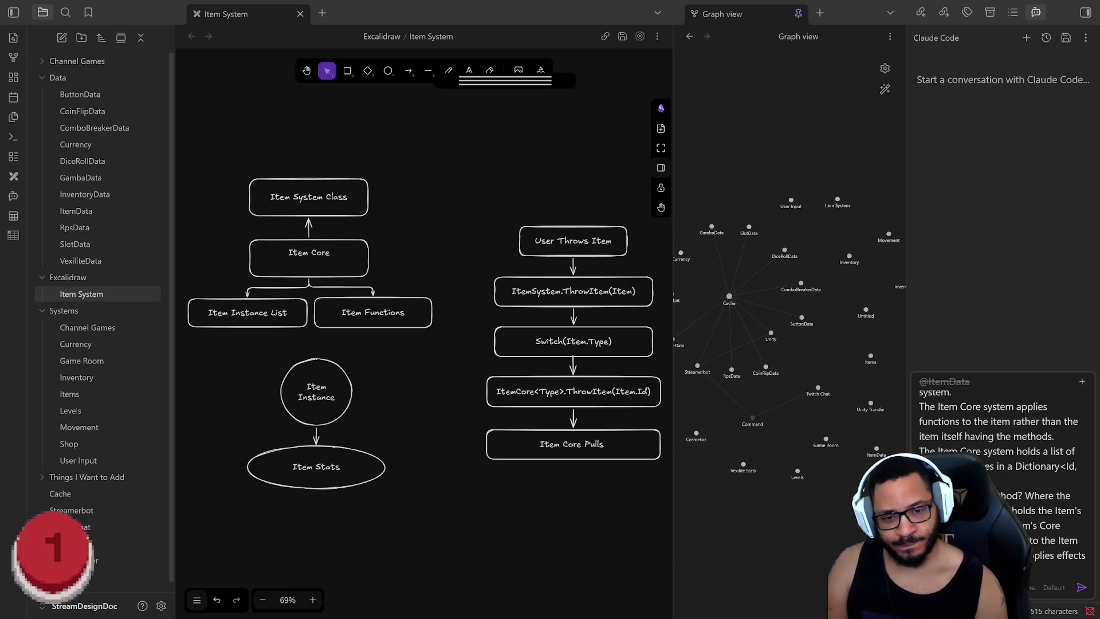
key(Return)
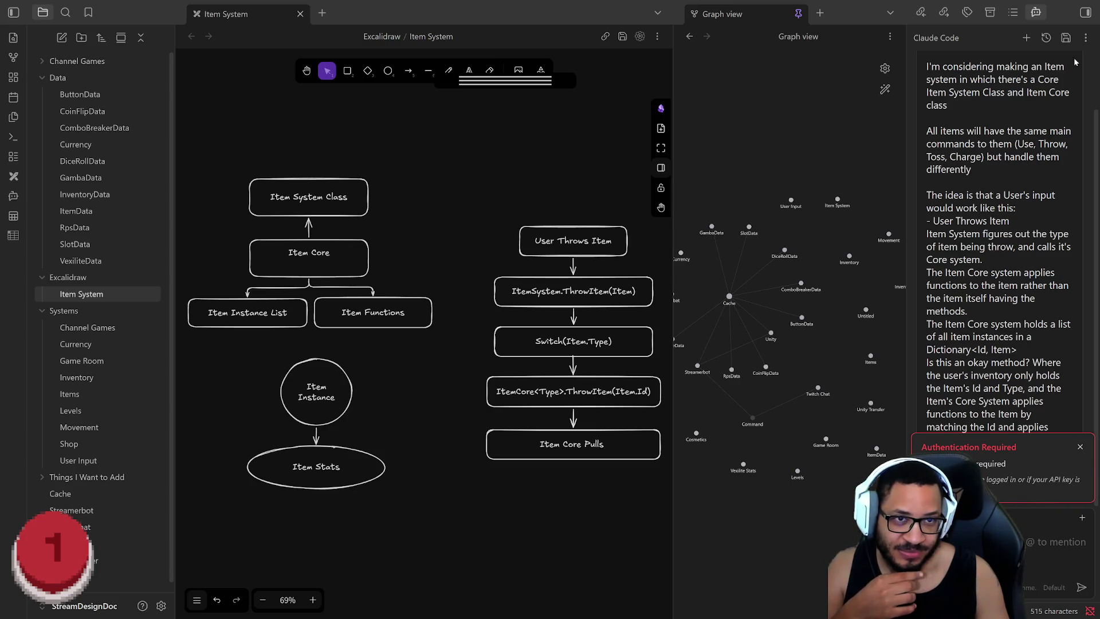
Open the Agent Client plugin settings from the Claude Code panel's options menu
click(1084, 38)
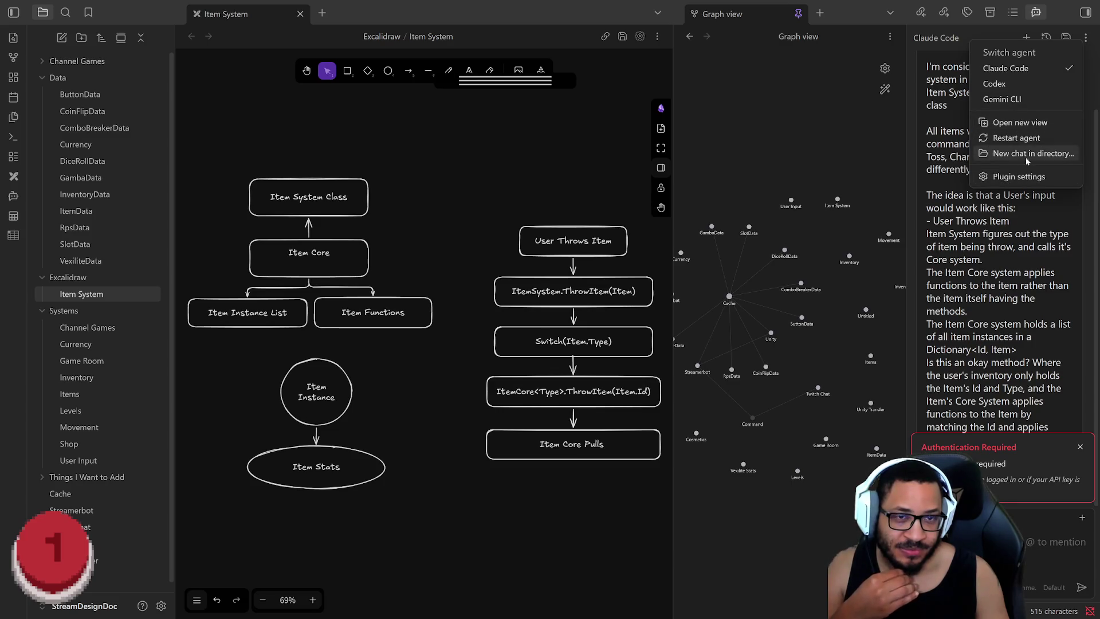
click(1020, 177)
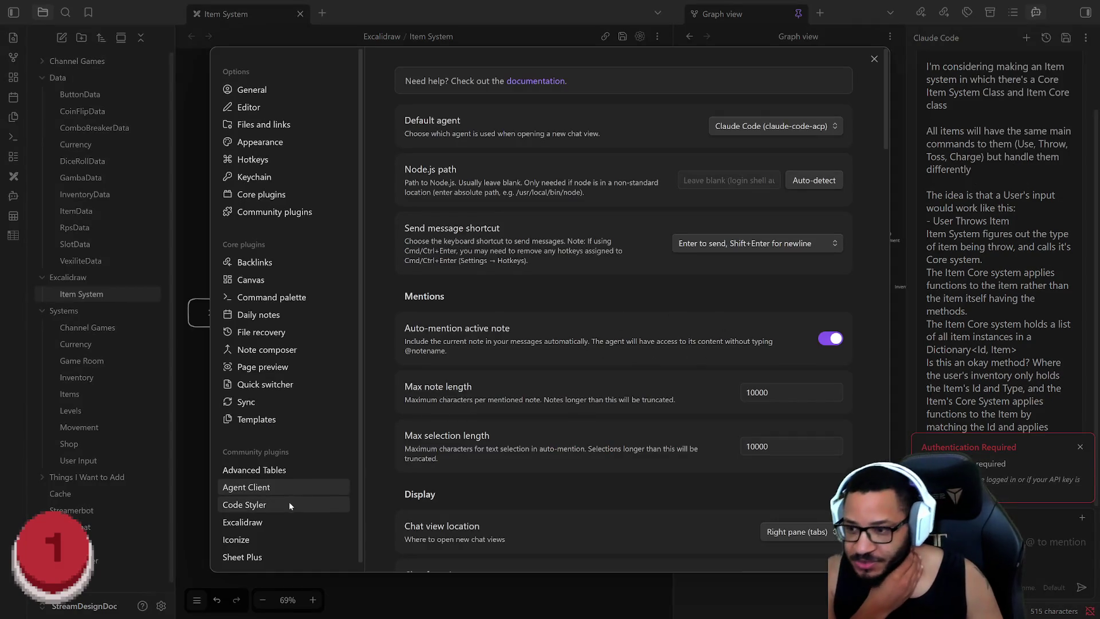
scroll(275, 515, down, 1)
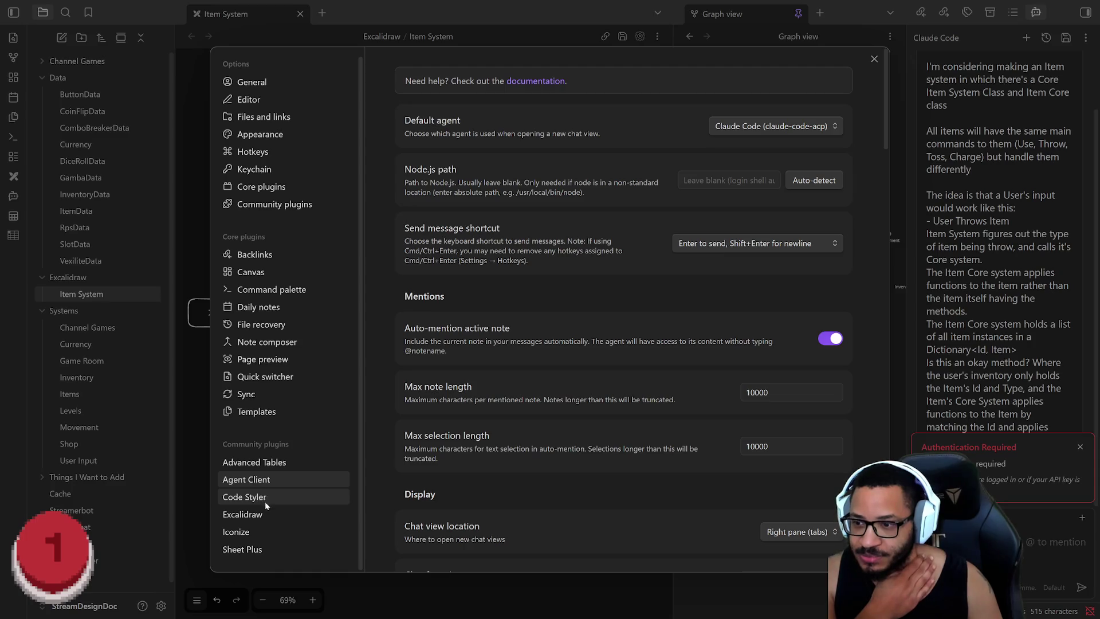
scroll(549, 416, down, 5)
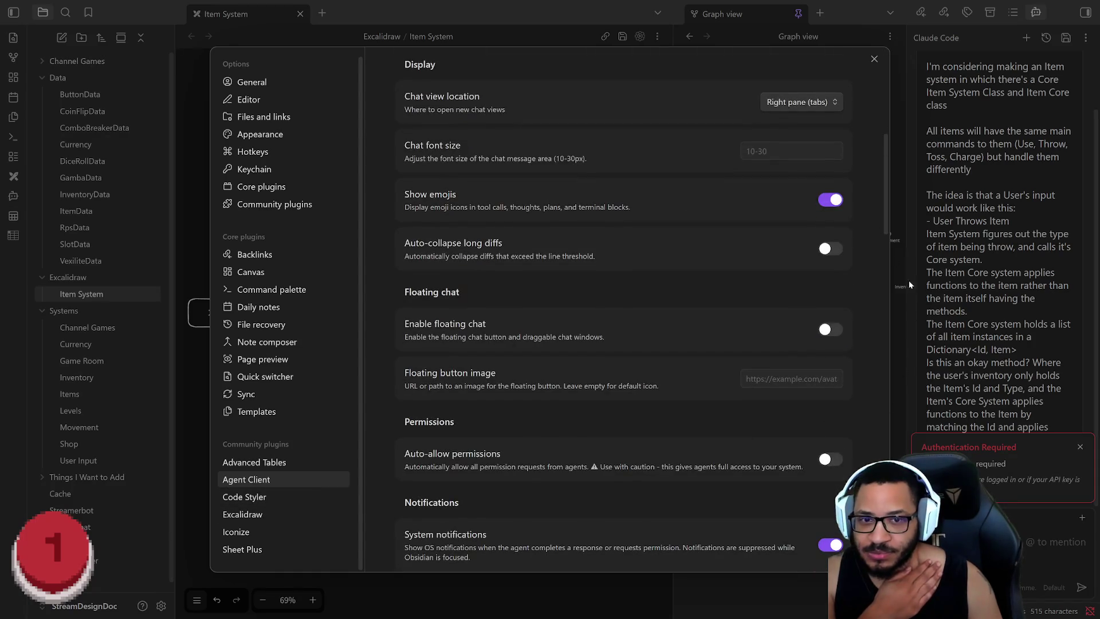
scroll(548, 416, down, 10)
scroll(623, 310, down, 4)
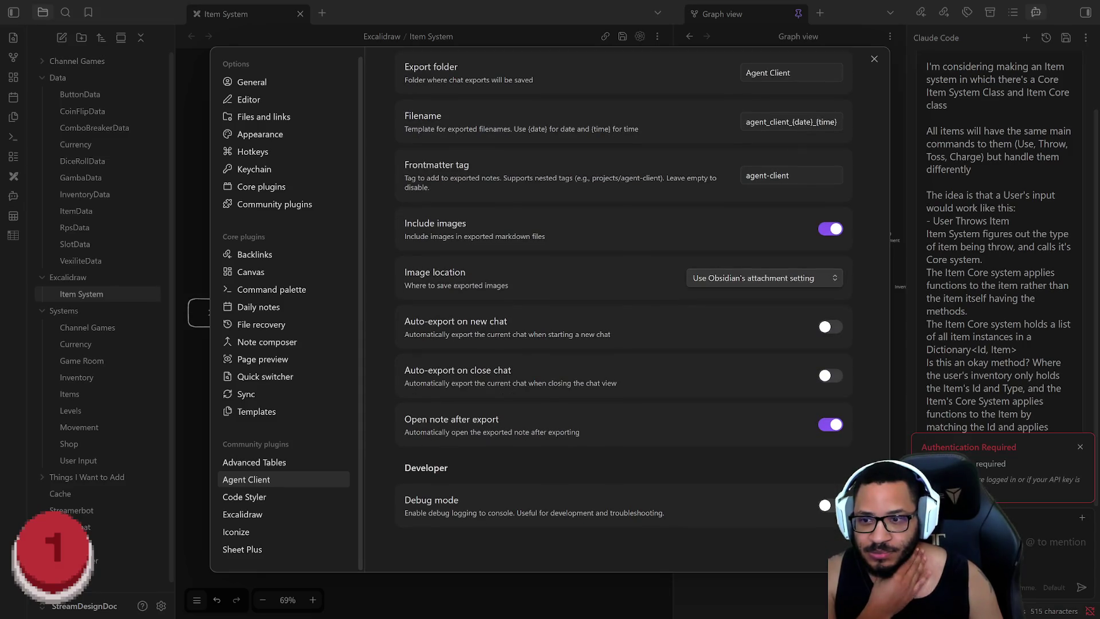
scroll(623, 310, up, 1)
scroll(623, 310, up, 1)
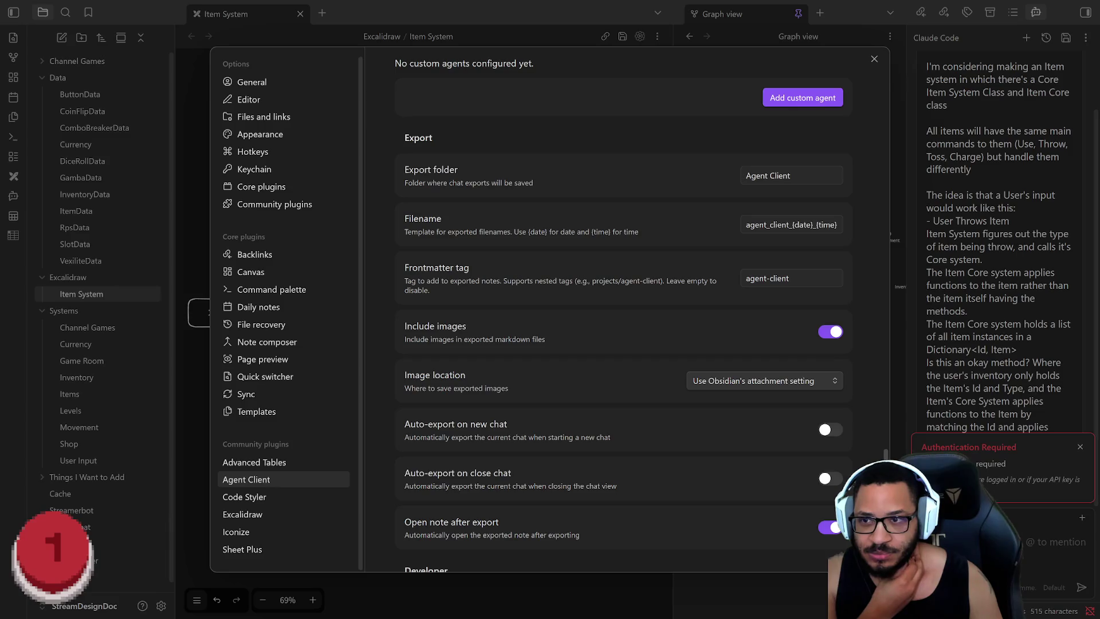
scroll(885, 456, up, 1)
scroll(884, 456, up, 2)
scroll(885, 456, up, 3)
drag(889, 455, 889, 394)
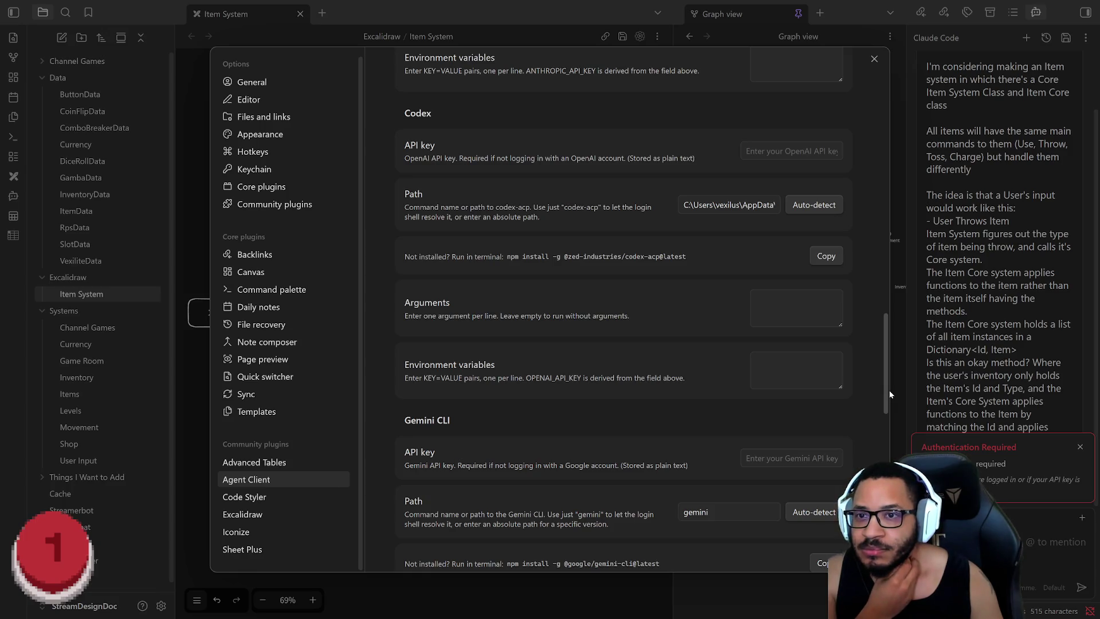
drag(889, 393, 892, 317)
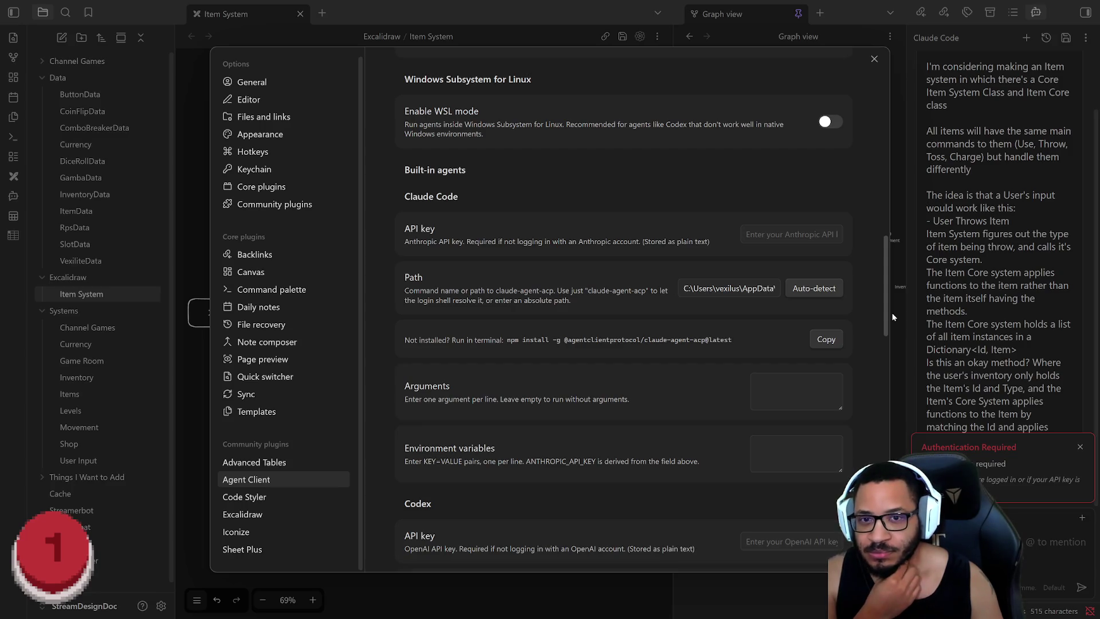
scroll(561, 323, up, 3)
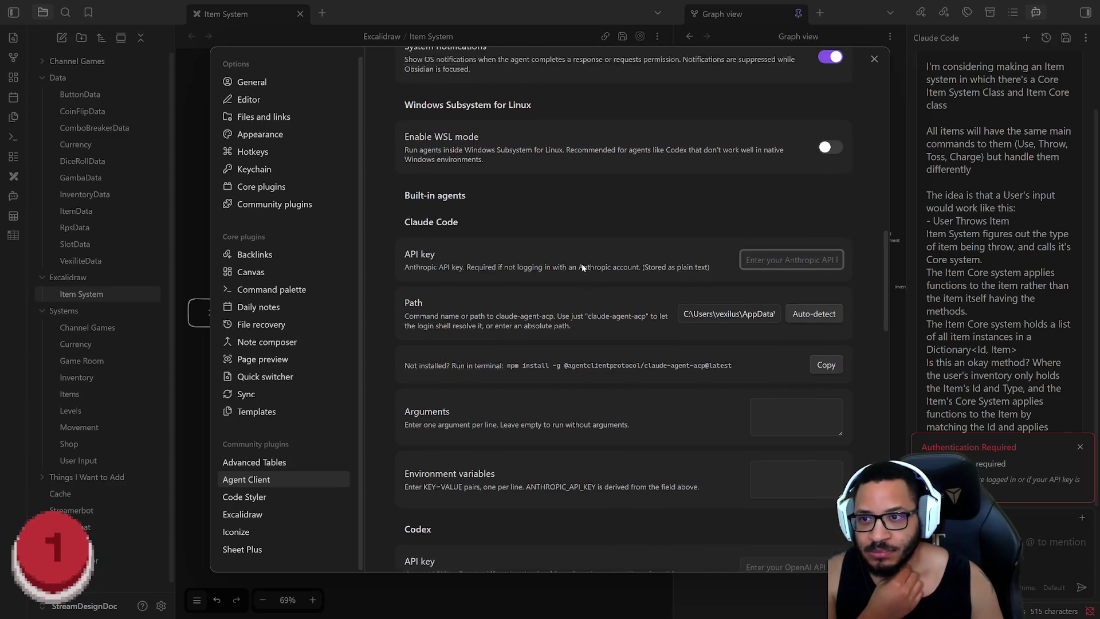
drag(885, 292, 873, 130)
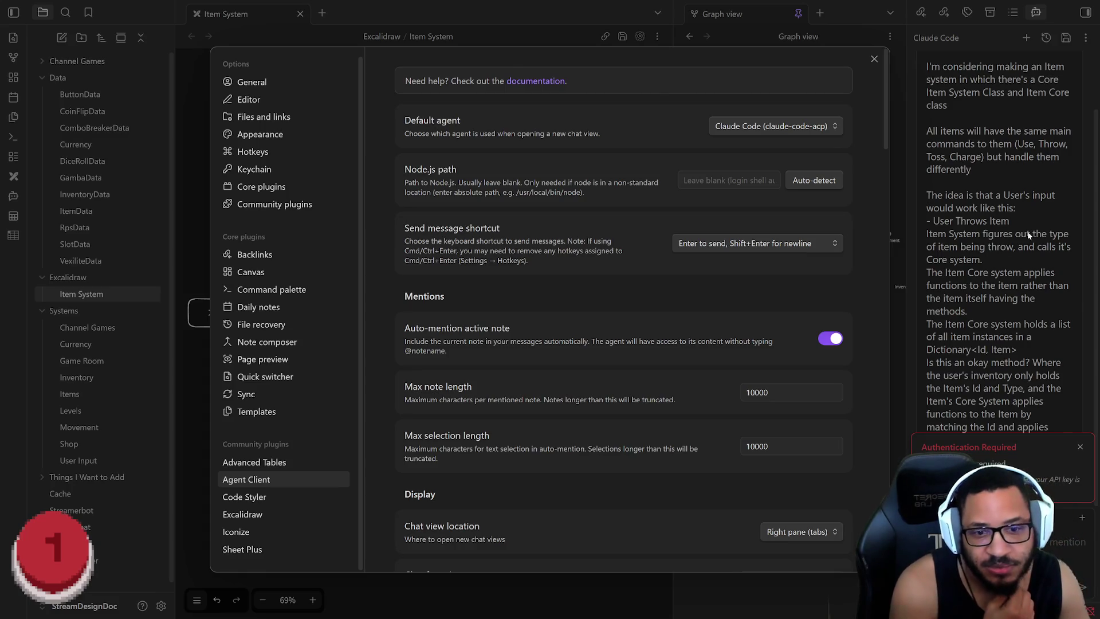
Close the Agent Client settings to return to the Item System diagram
key(Escape)
scroll(1016, 379, up, 2)
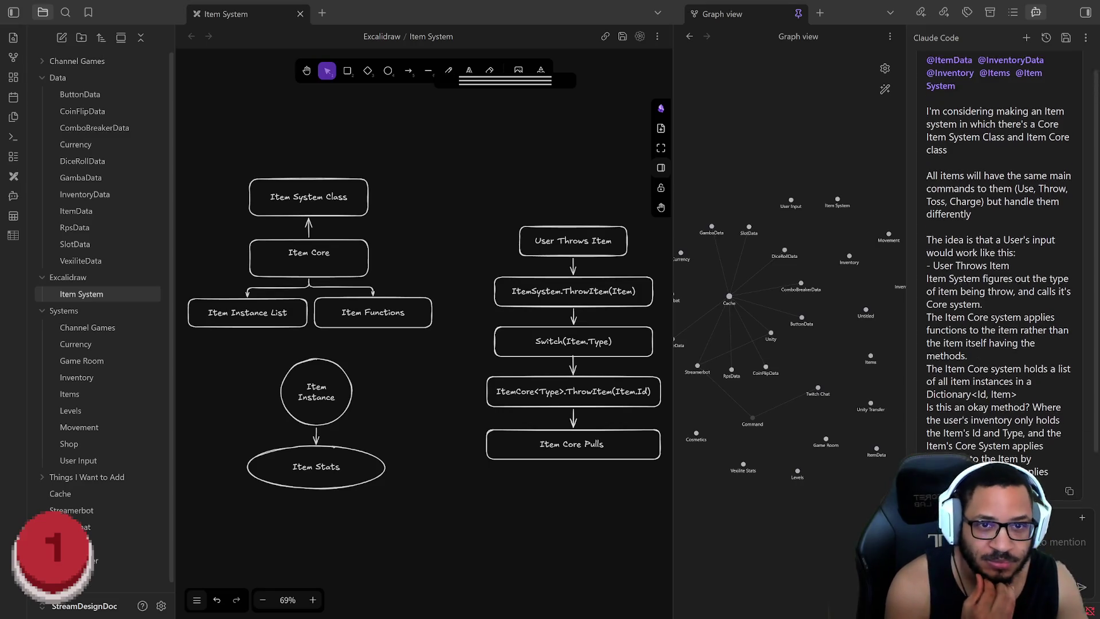
scroll(1031, 412, down, 2)
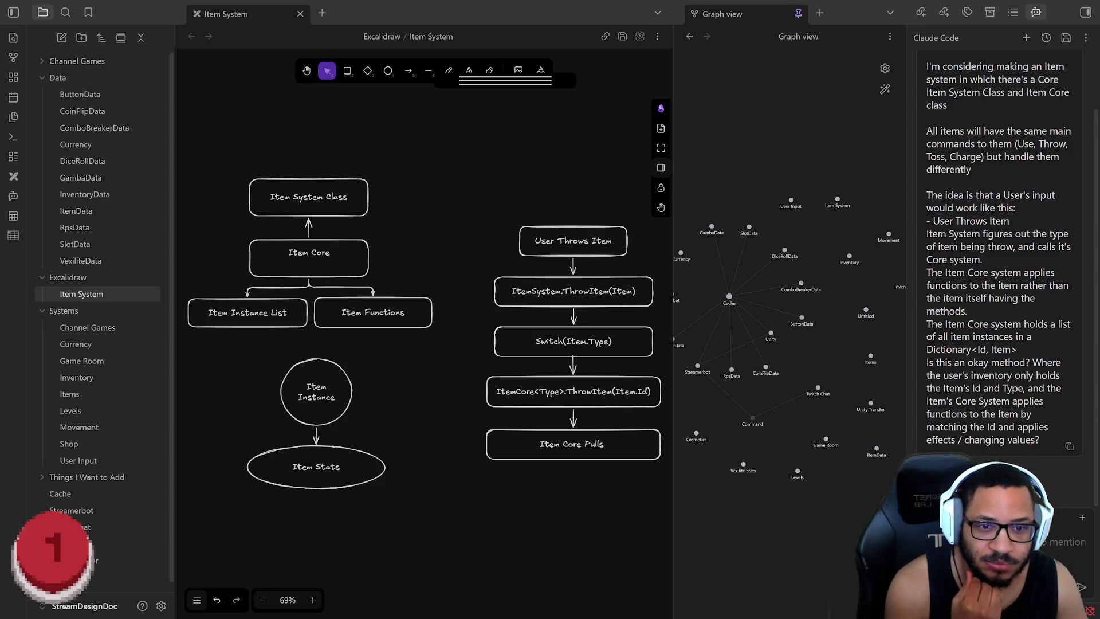
drag(1046, 443, 924, 131)
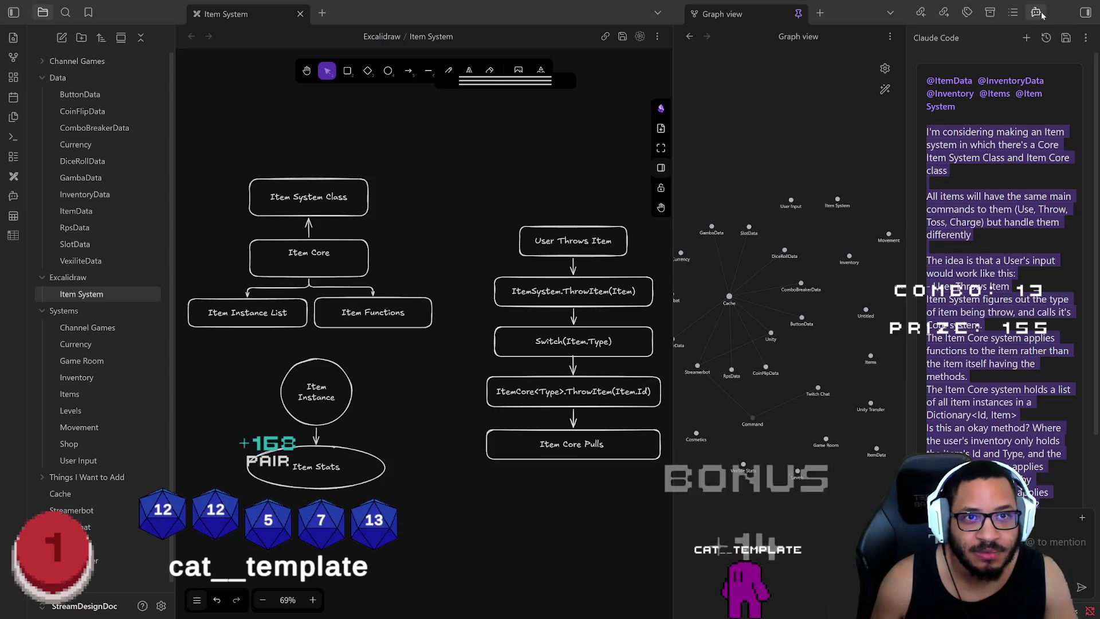
Bring up the chat agent options showing Claude Code, Codex and Gemini CLI
click(1085, 38)
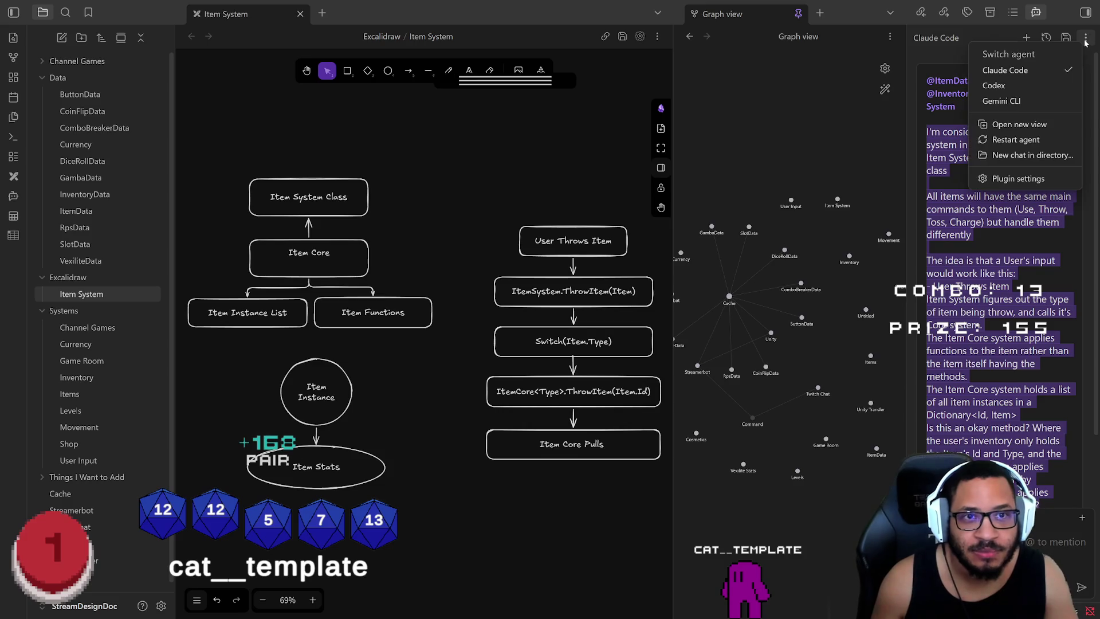
Close the Claude Code chat tab so the Excalidraw Data outline shows in its place
click(953, 37)
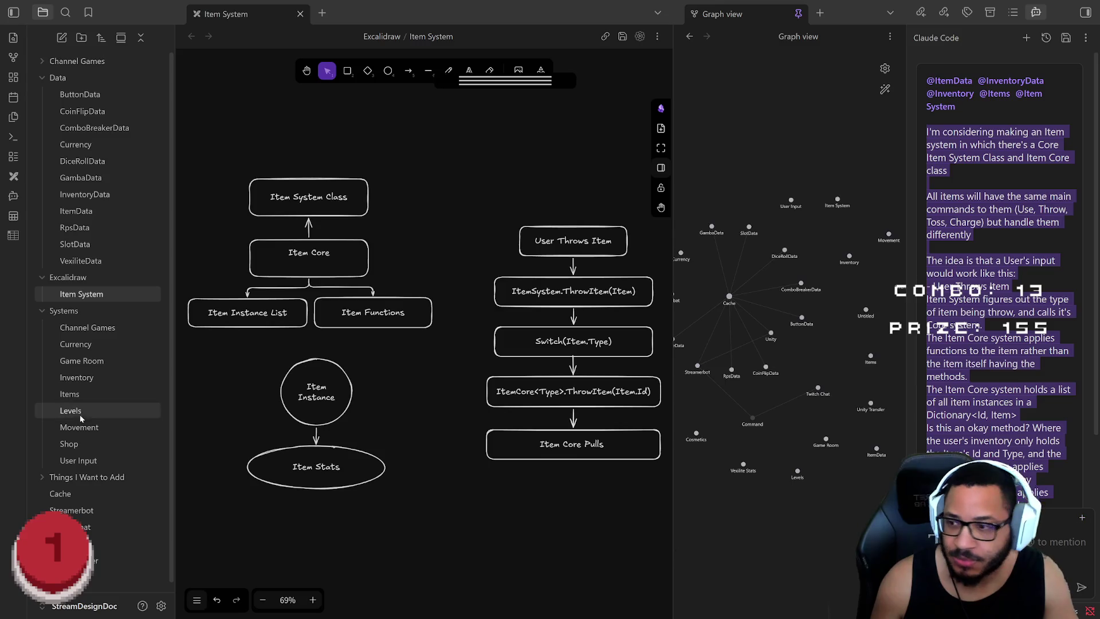
click(14, 199)
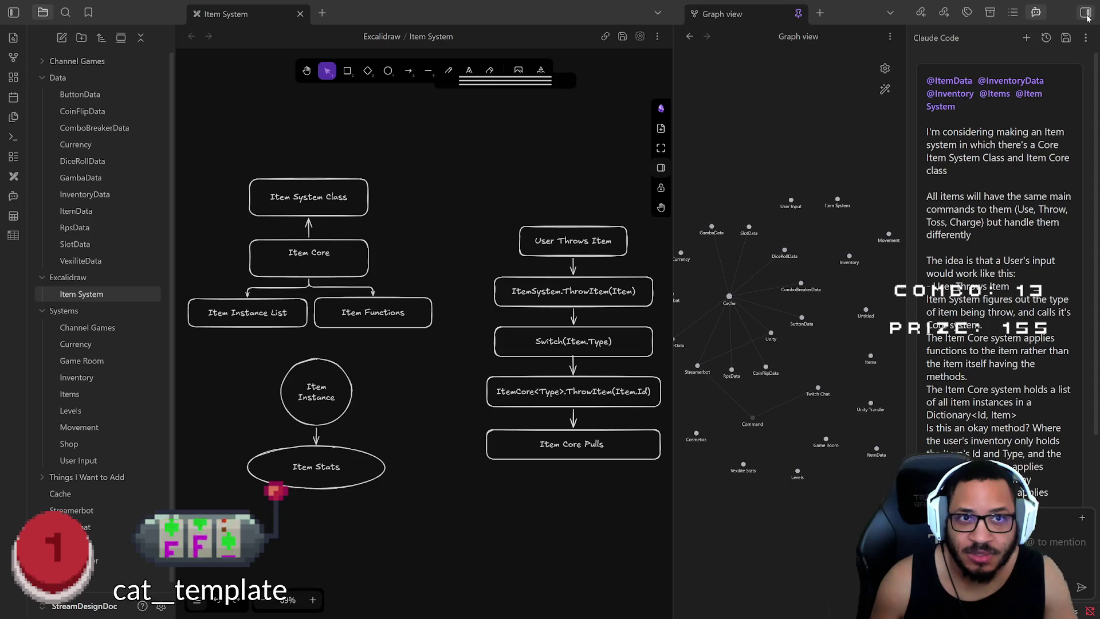
click(1085, 37)
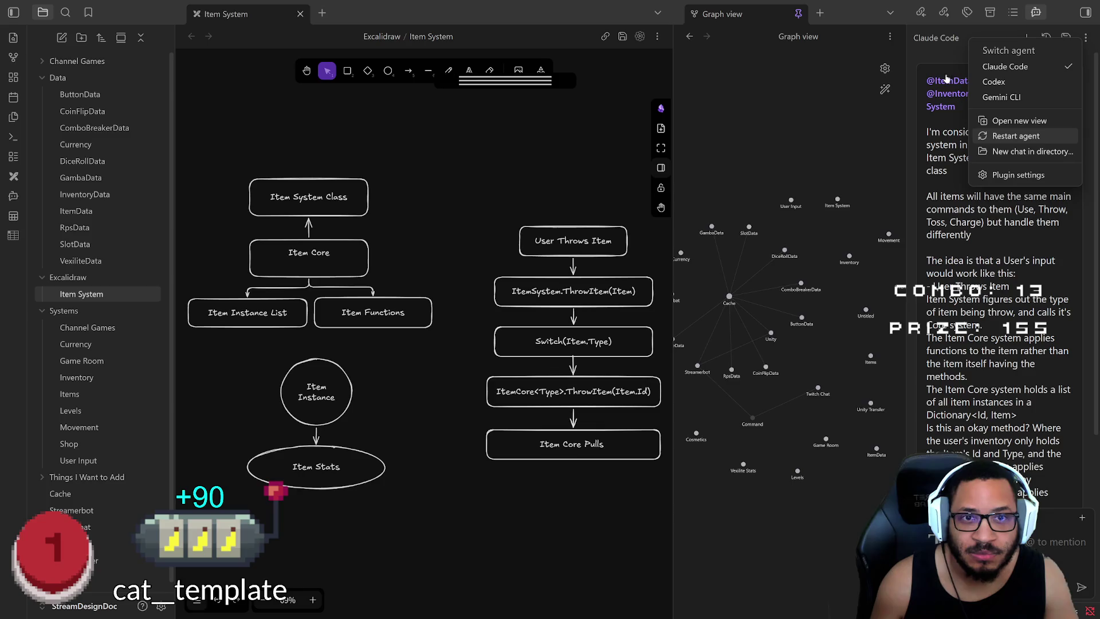
click(946, 38)
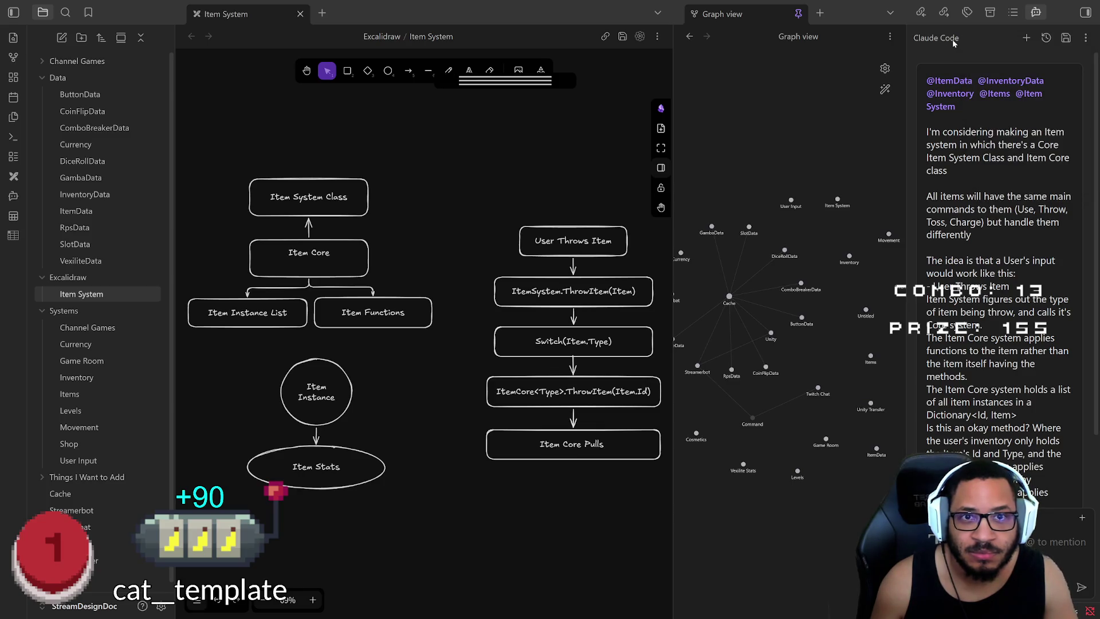
right_click(981, 35)
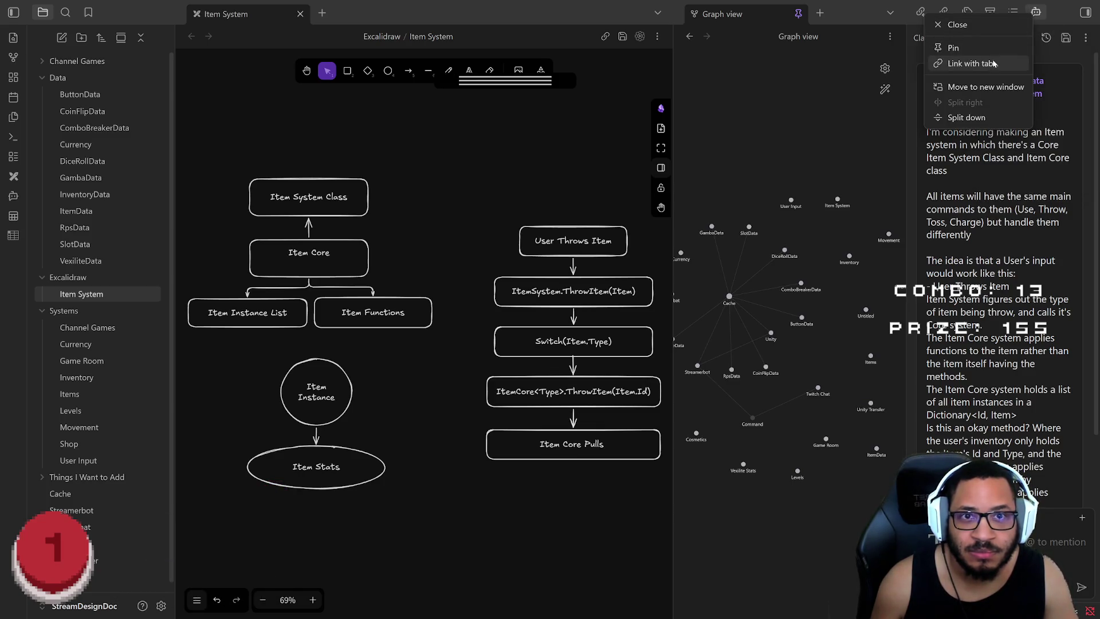
click(988, 25)
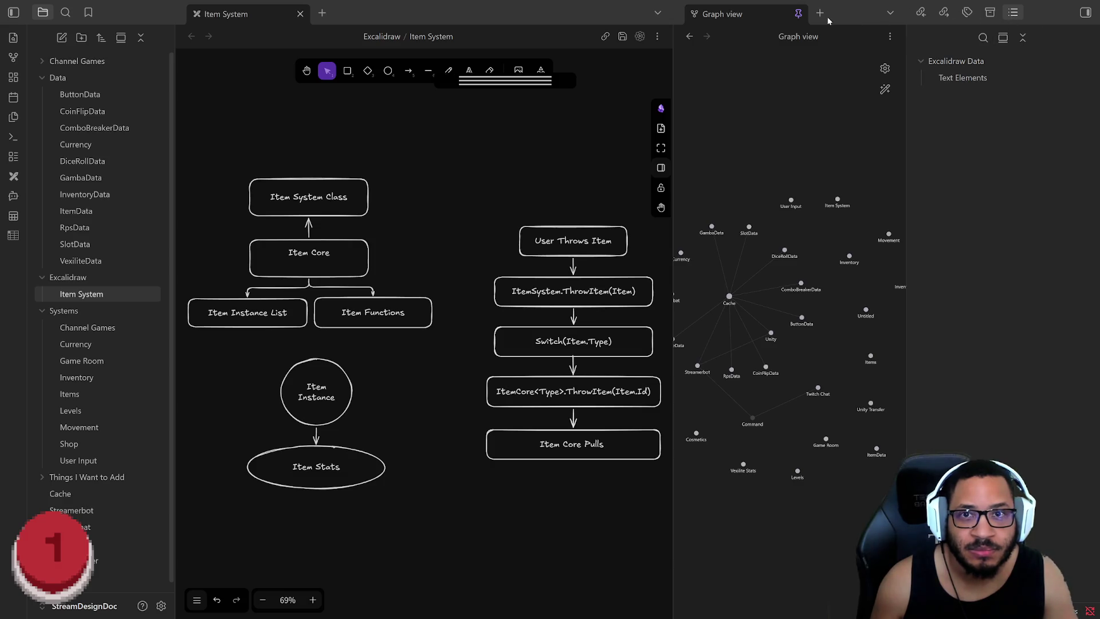
Collapse the right sidebar so the Item System diagram and graph view fill the window
click(904, 45)
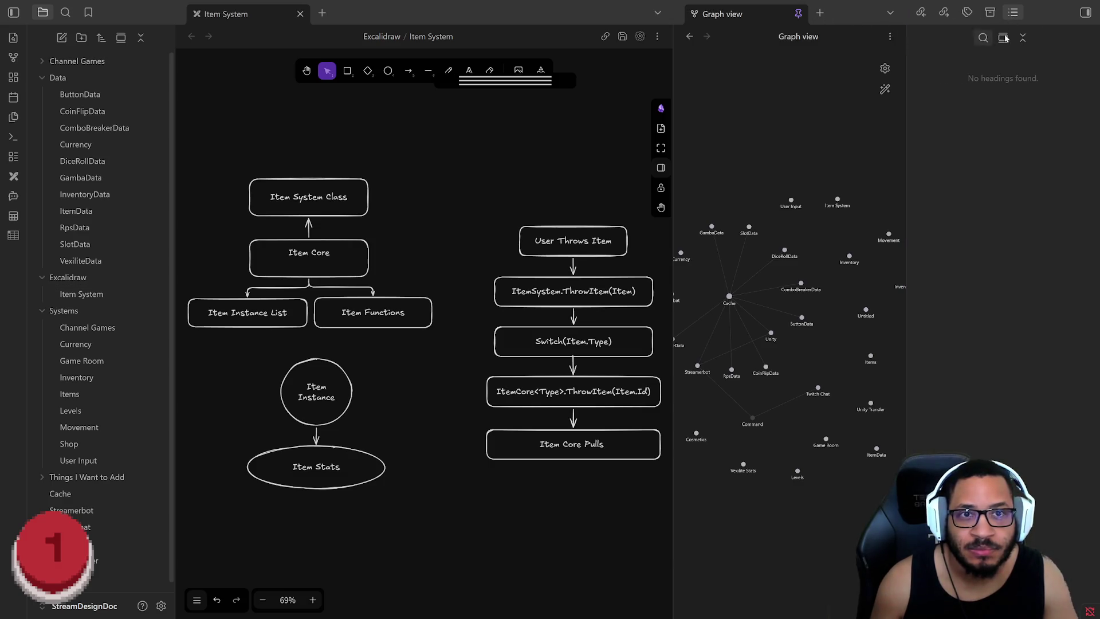
click(1085, 13)
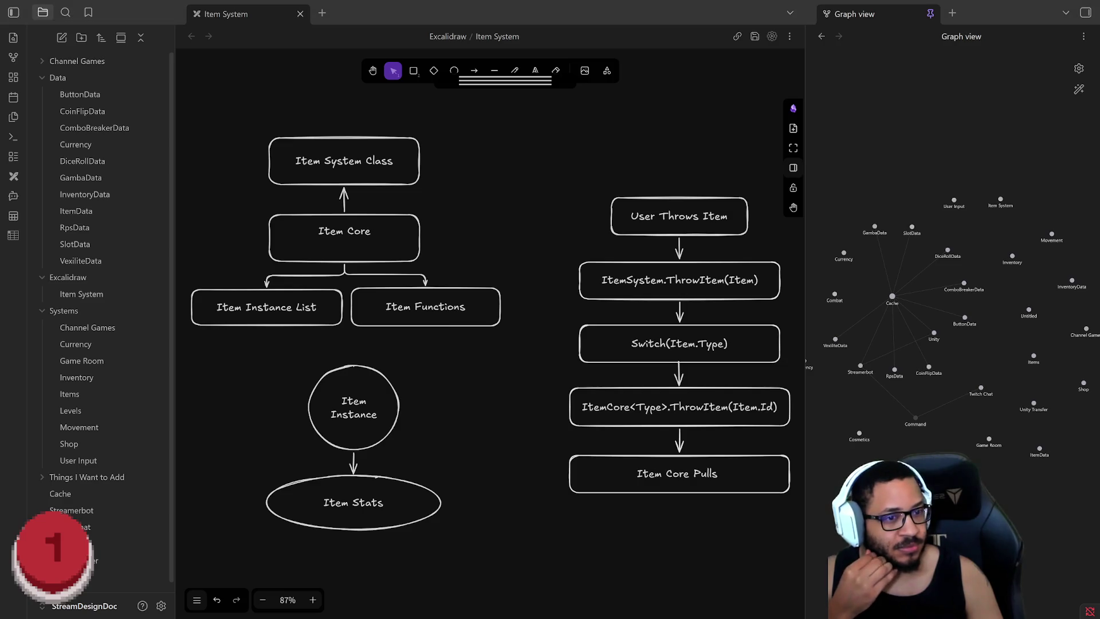
Widen the file list pane and open the VexiliteData note from the explorer
click(526, 130)
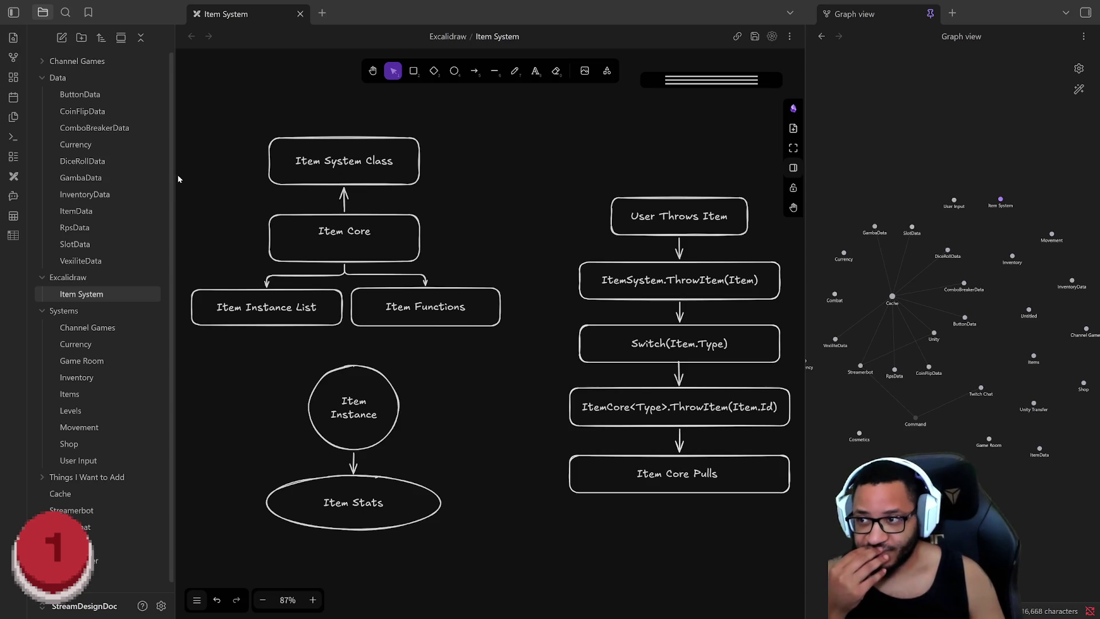
mouse_move(176, 175)
mouse_down()
mouse_move(271, 172)
mouse_move(247, 173)
mouse_up()
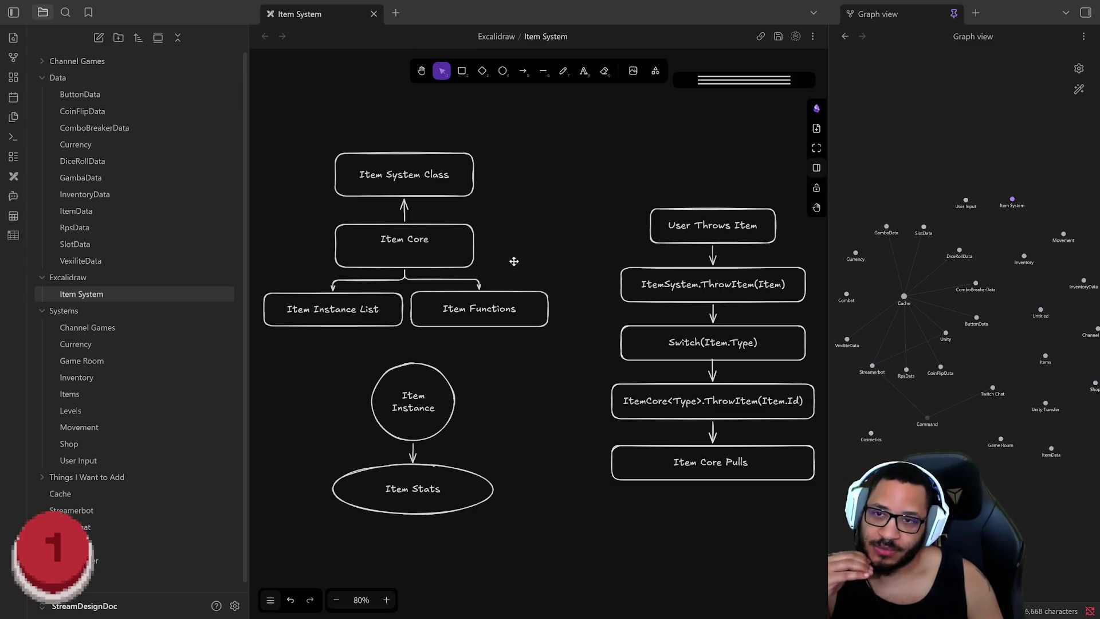
drag(767, 83, 787, 79)
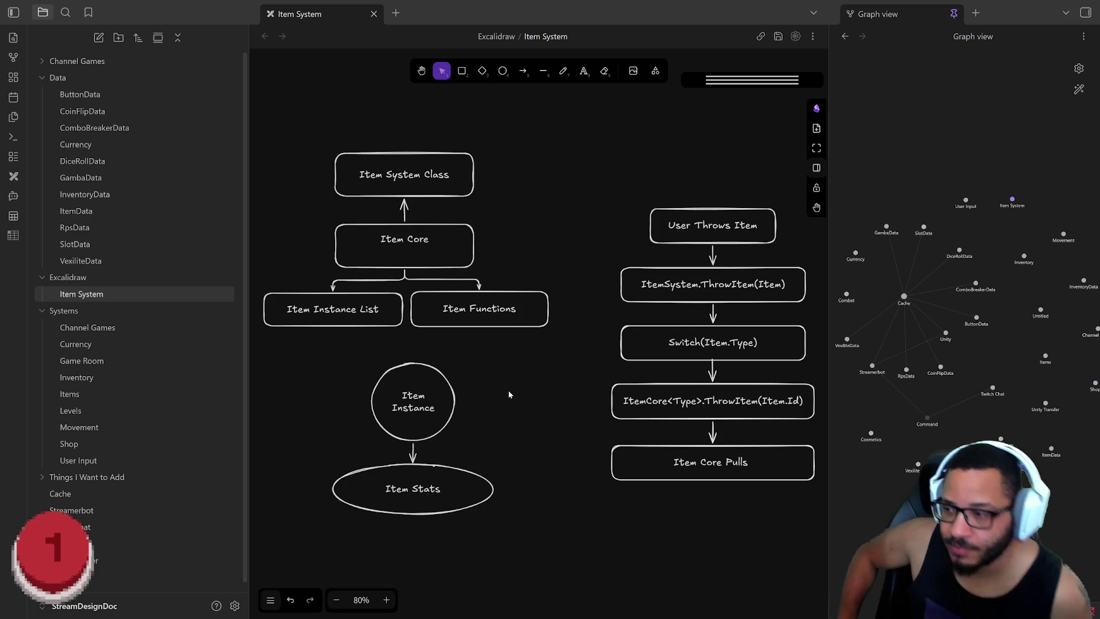
click(87, 260)
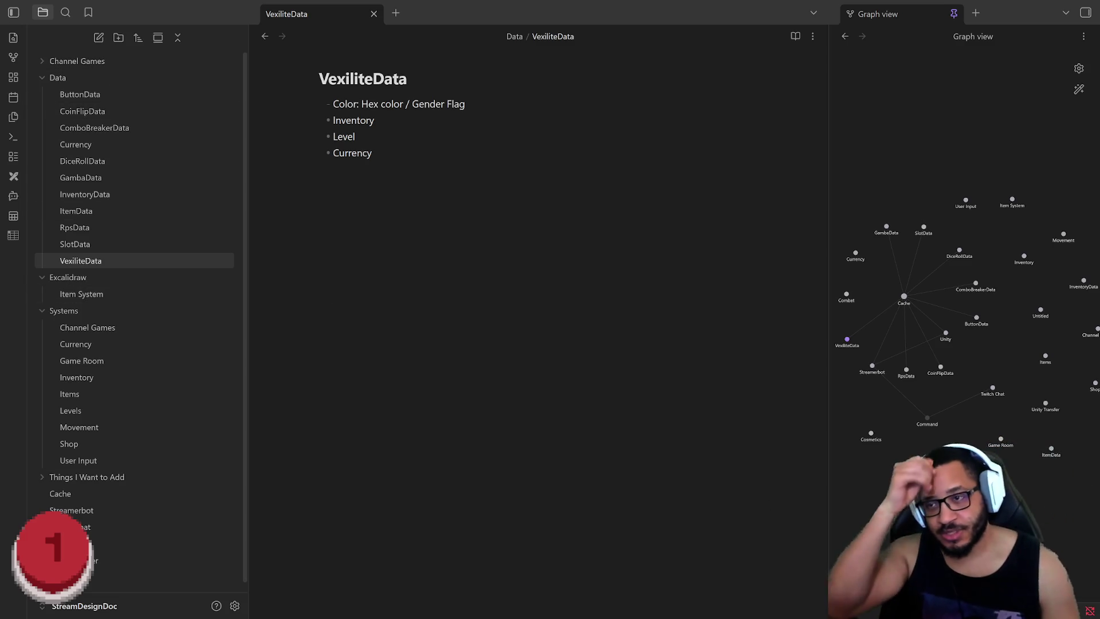
Move the cursor to a blank line under Currency and widen the graph view beside the note
key(ctrl+a)
key(Right)
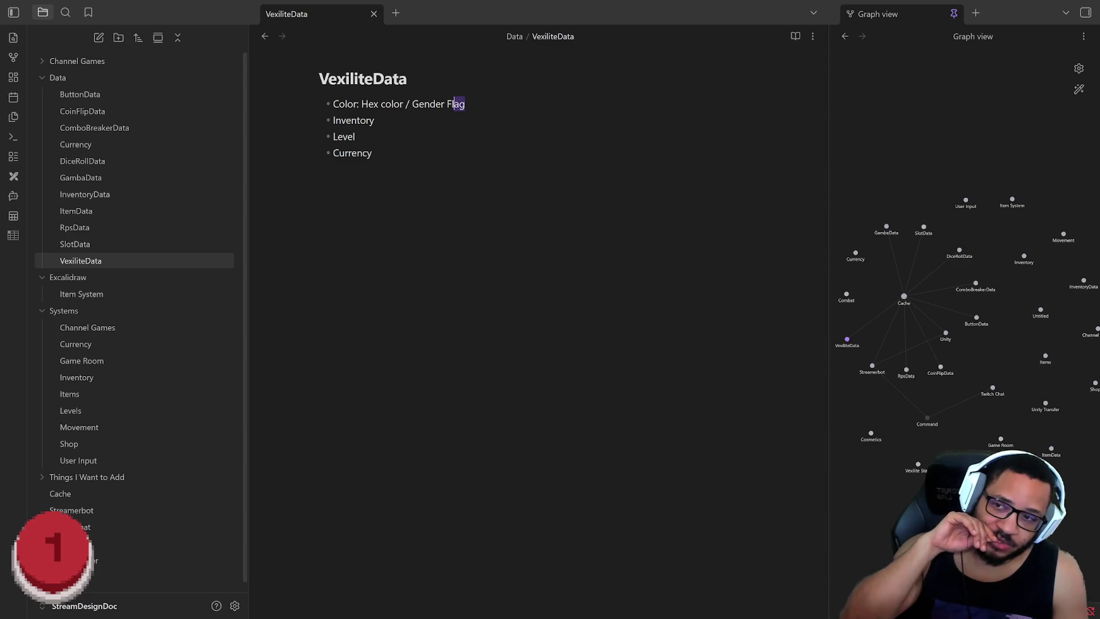
drag(449, 104, 345, 104)
click(356, 136)
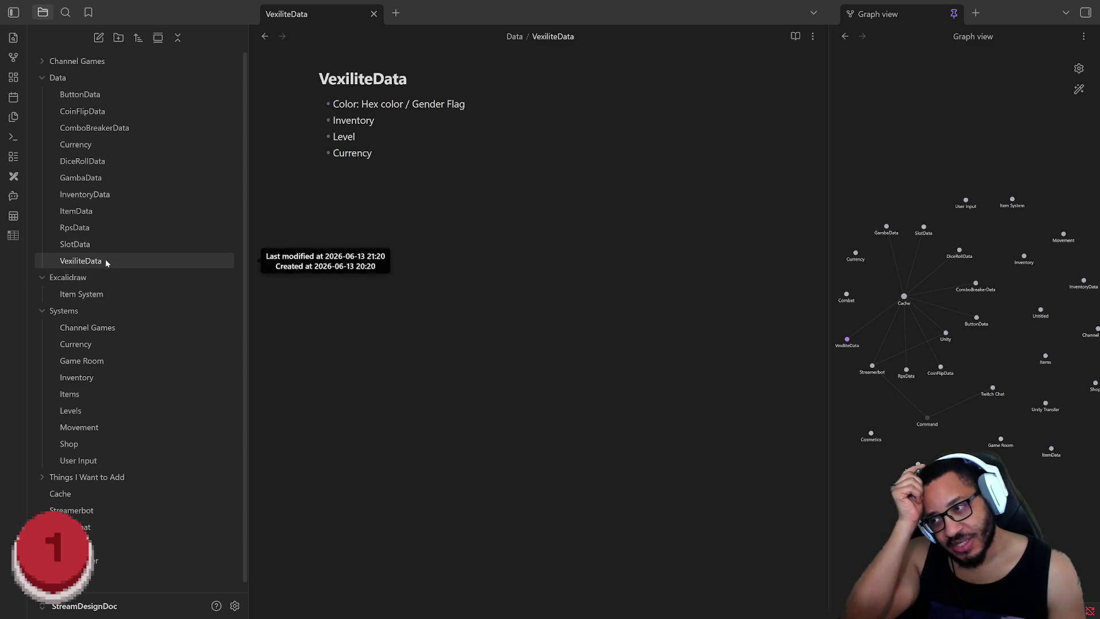
key(ctrl+a)
key(Down)
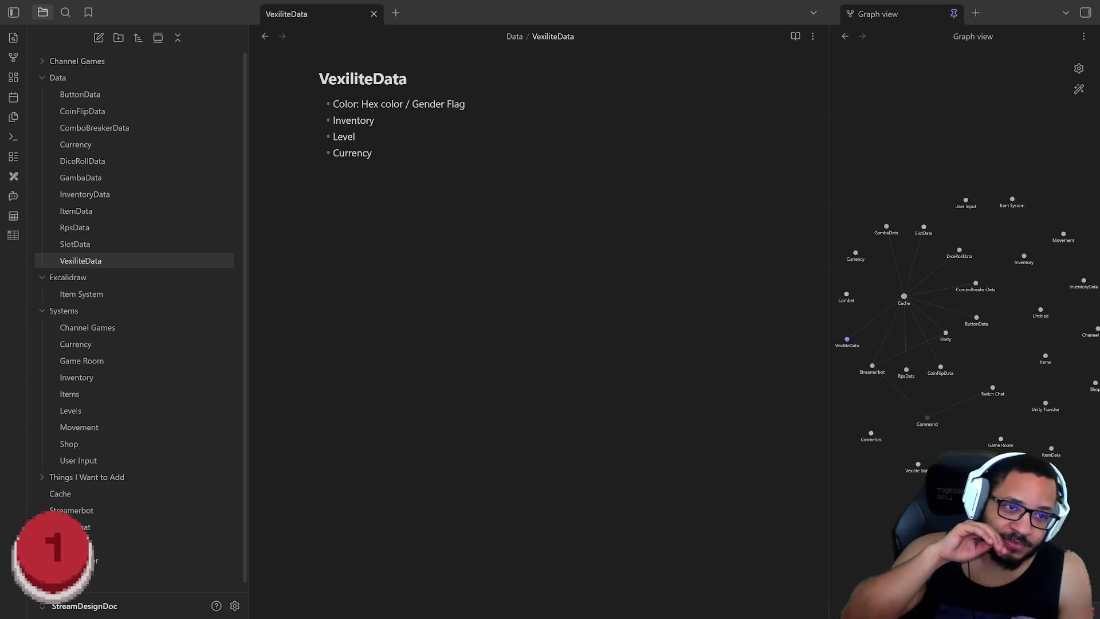
drag(828, 112, 698, 114)
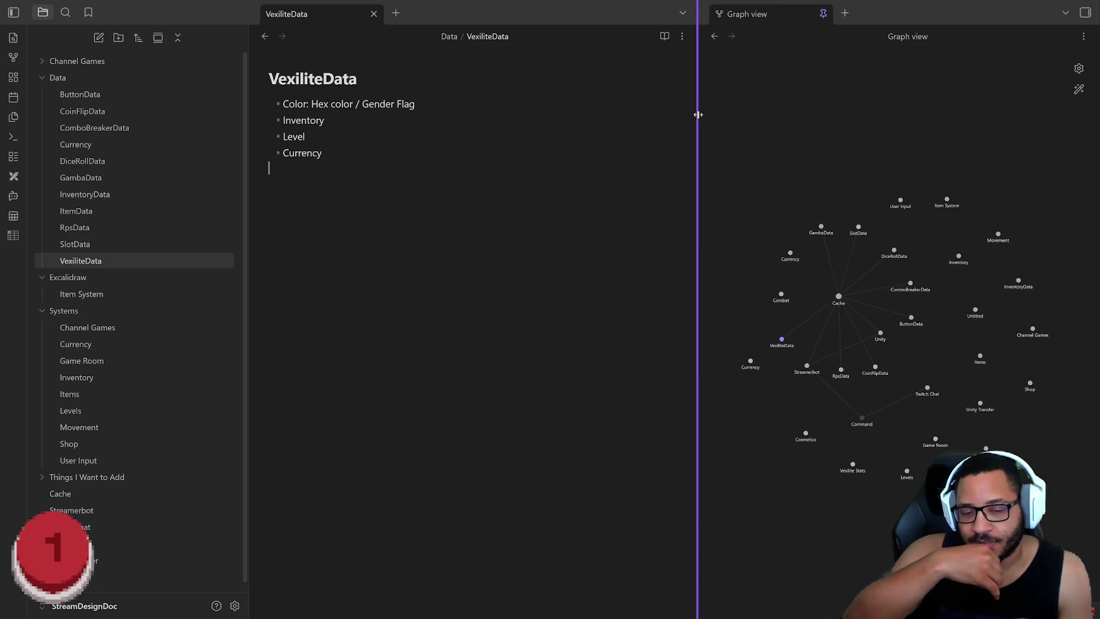
scroll(191, 145, down, 1)
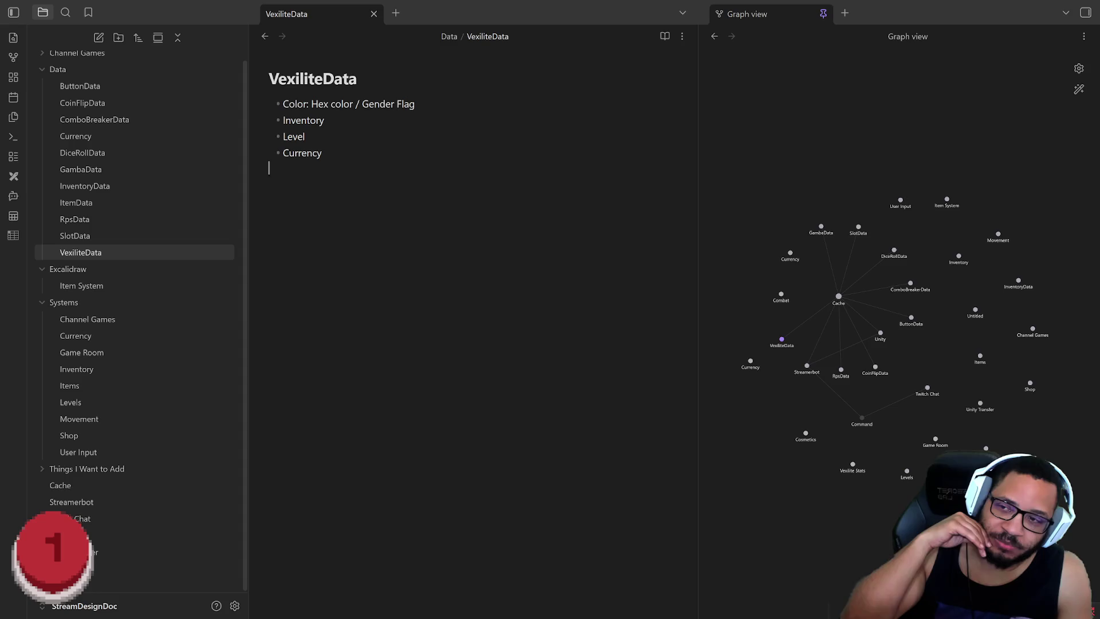
Clear the note's text selection and refocus below the Currency line
key(ctrl+a)
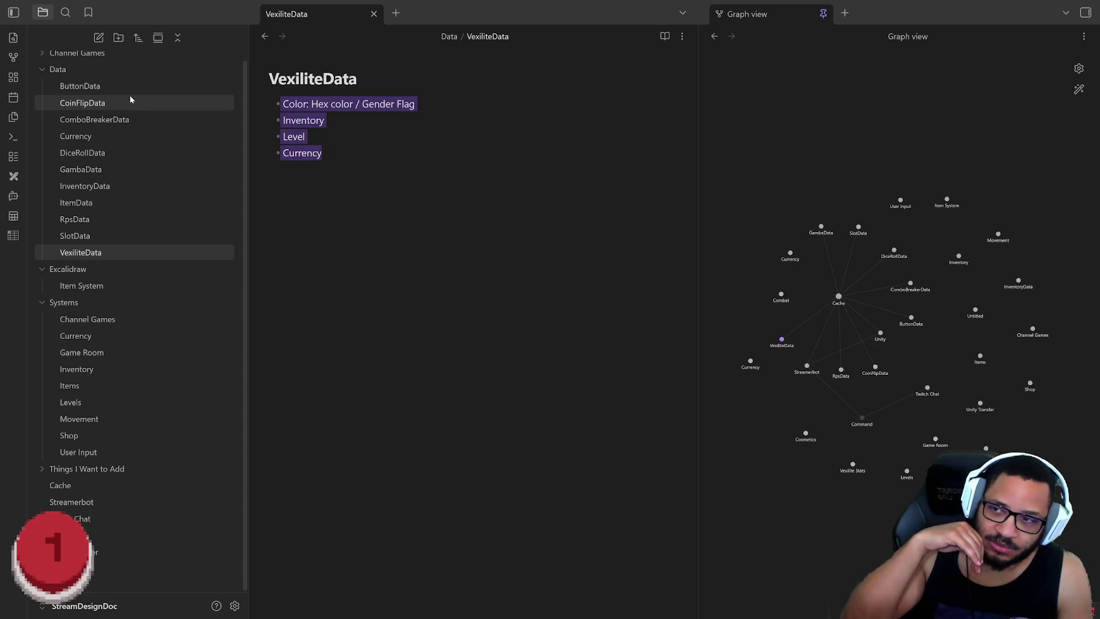
key(Right)
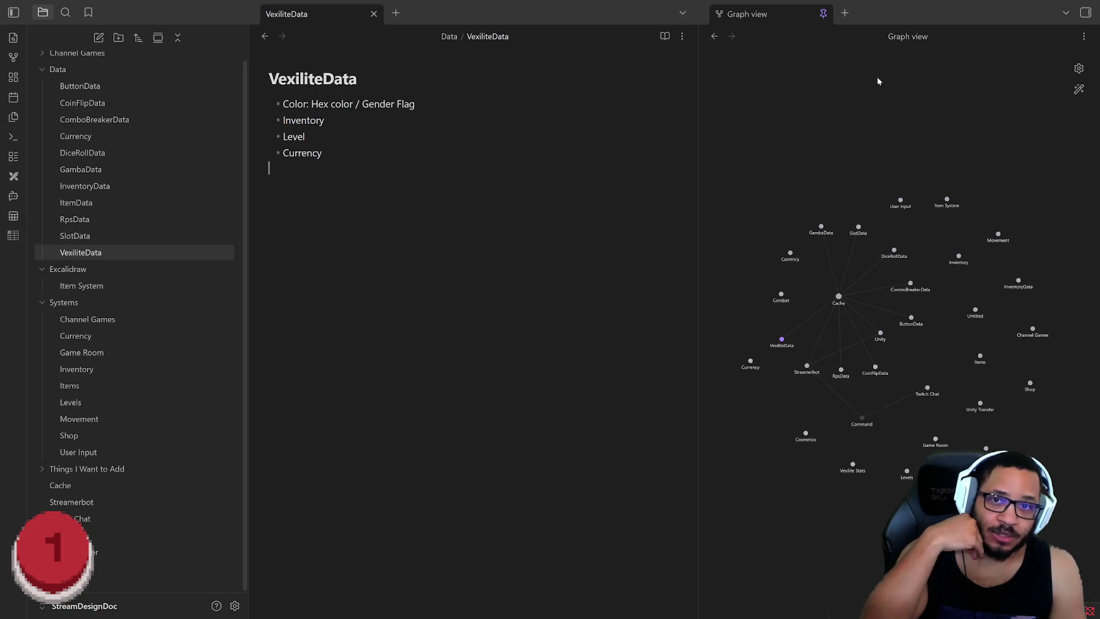
click(694, 85)
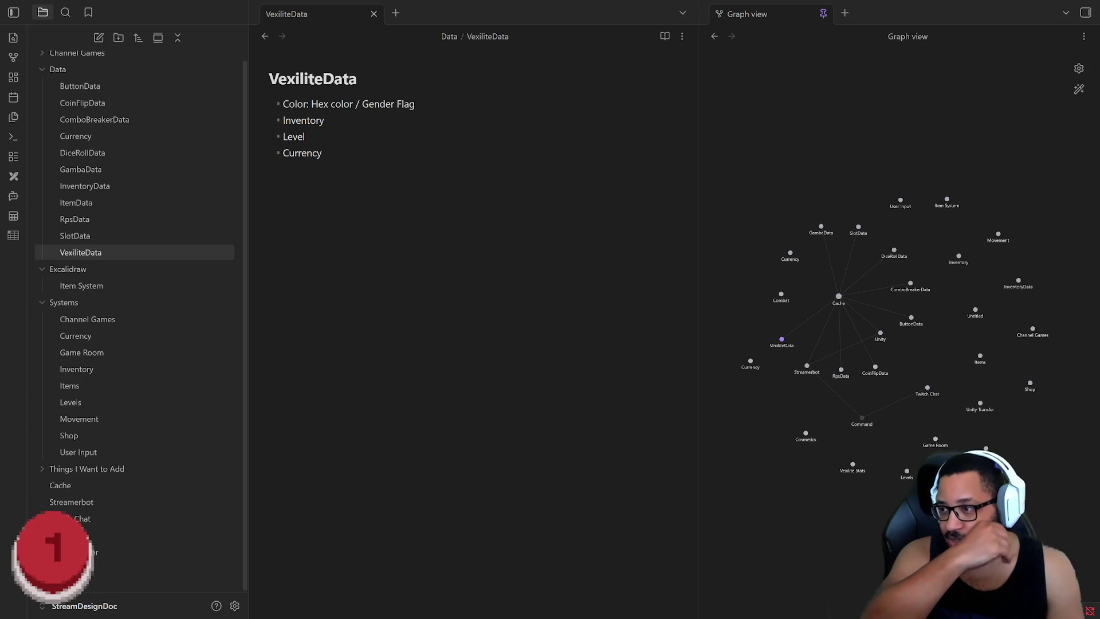
key(alt+Tab)
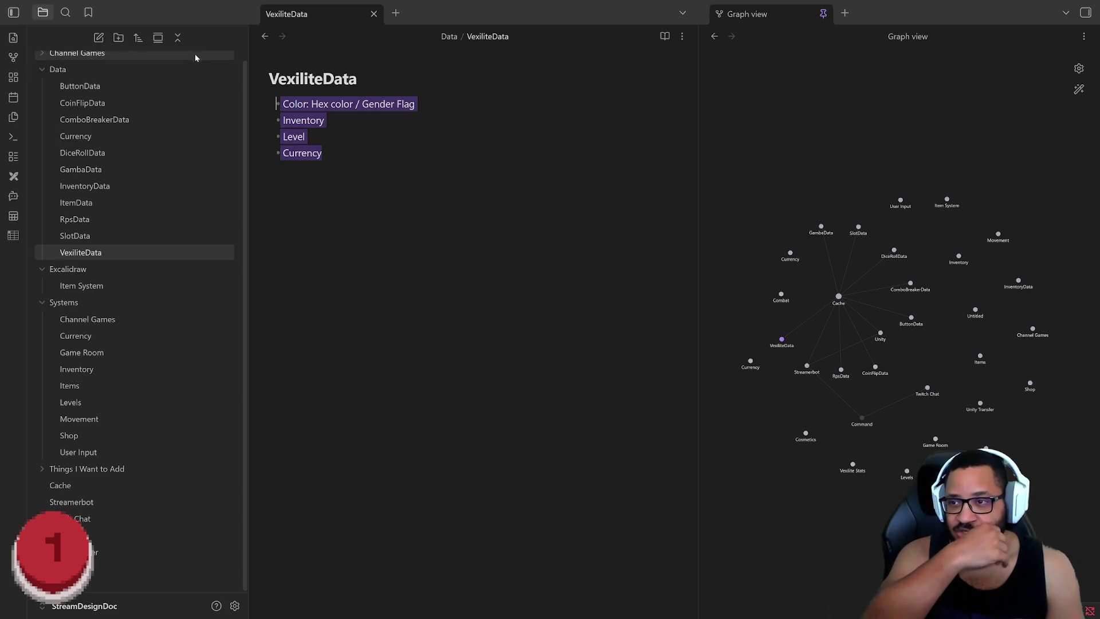
click(323, 153)
drag(323, 153, 258, 86)
click(267, 167)
drag(324, 155, 253, 83)
click(269, 167)
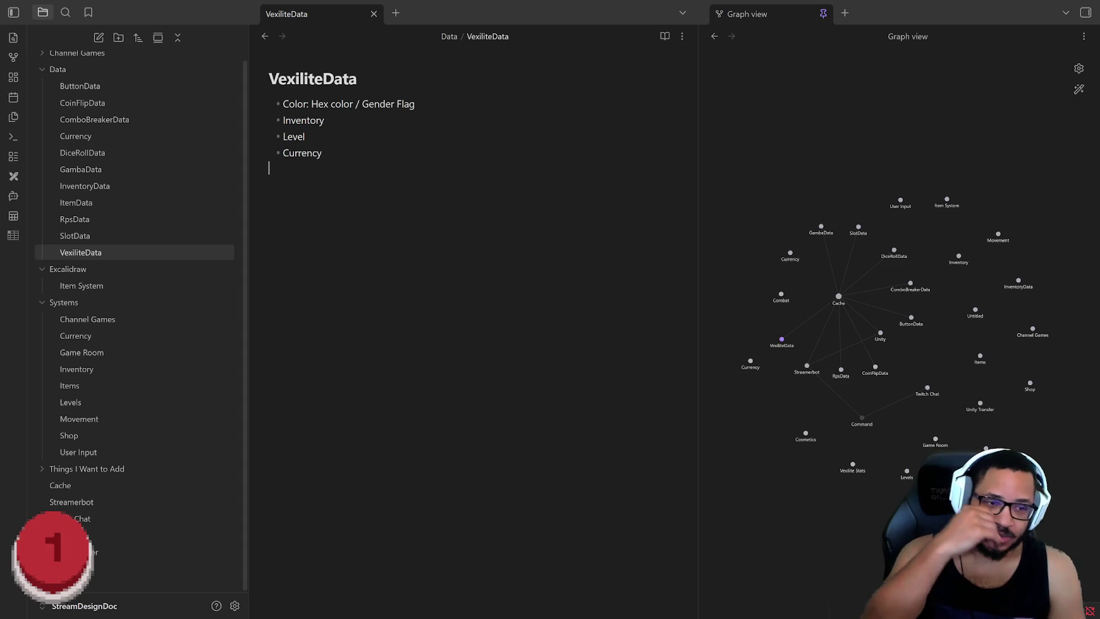
key(ctrl+a)
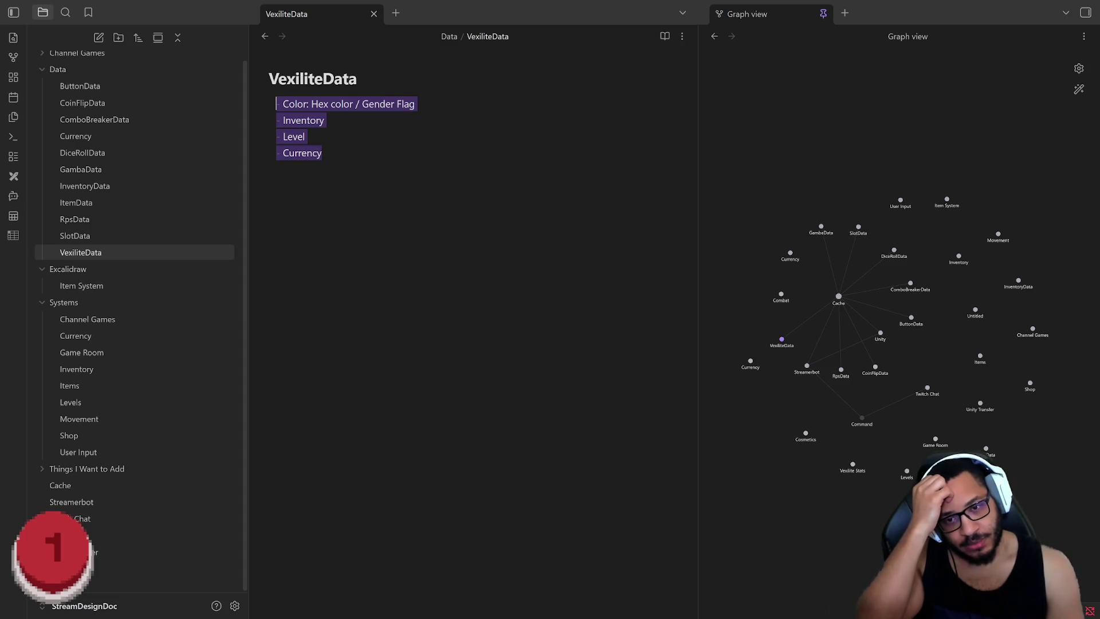
key(ctrl+v)
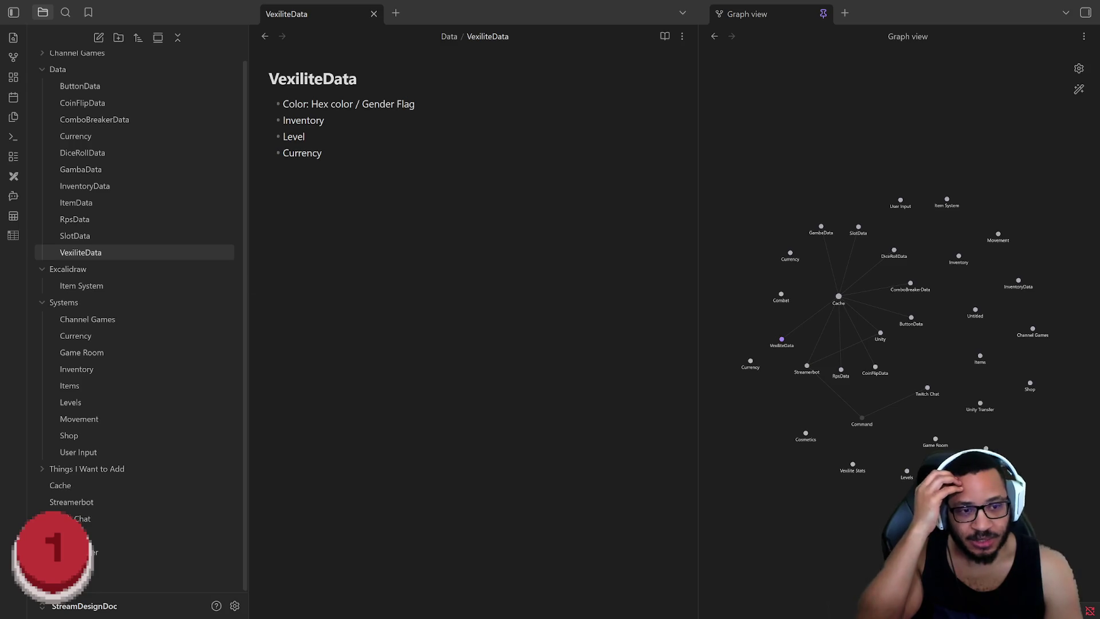
click(380, 91)
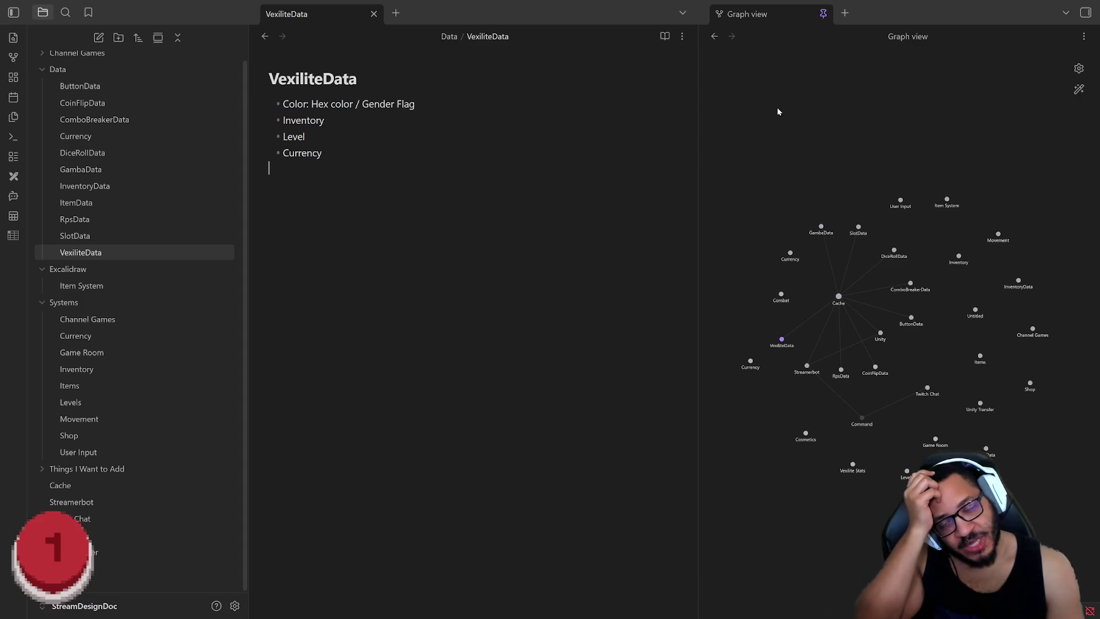
Clear the note selection, then raise the Stream Games counter from 1 to 2
key(ctrl+a)
key(Right)
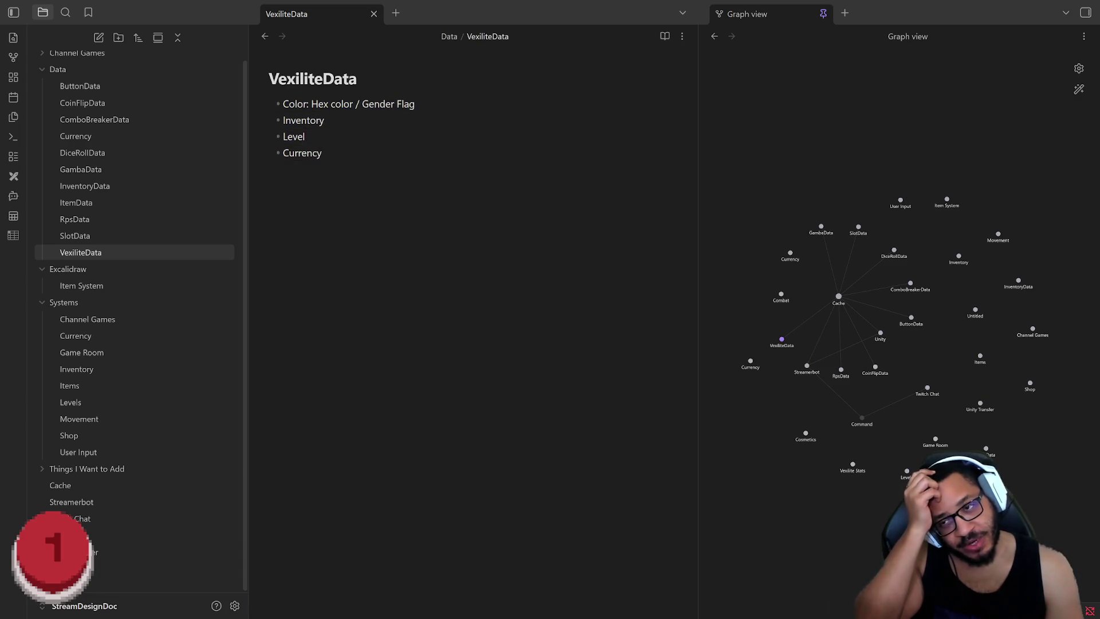
key(ctrl+a)
key(Right)
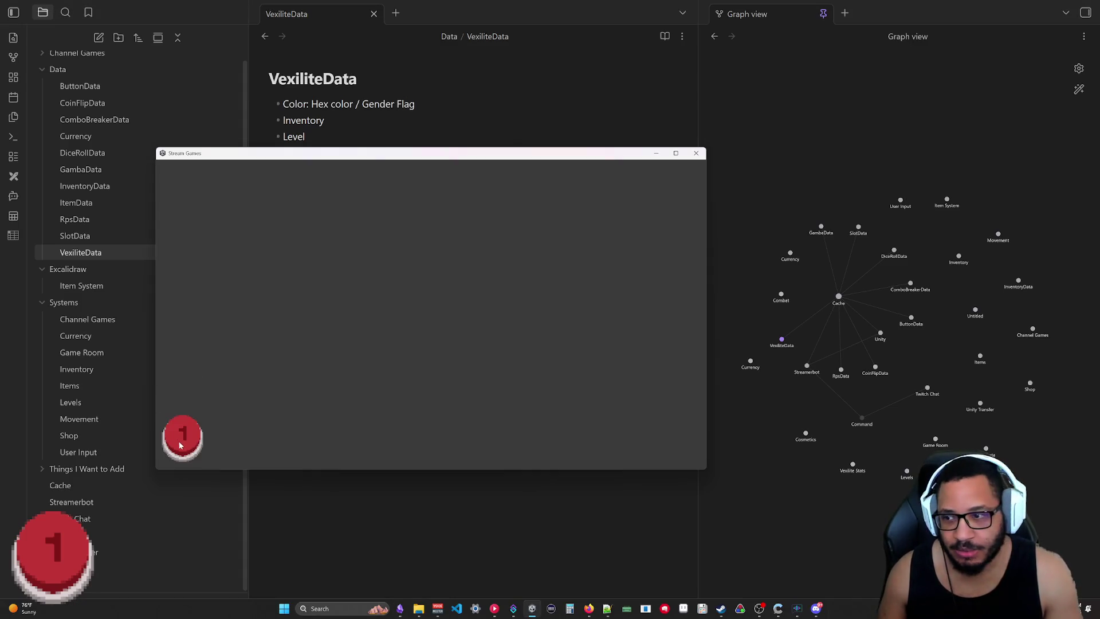
click(181, 441)
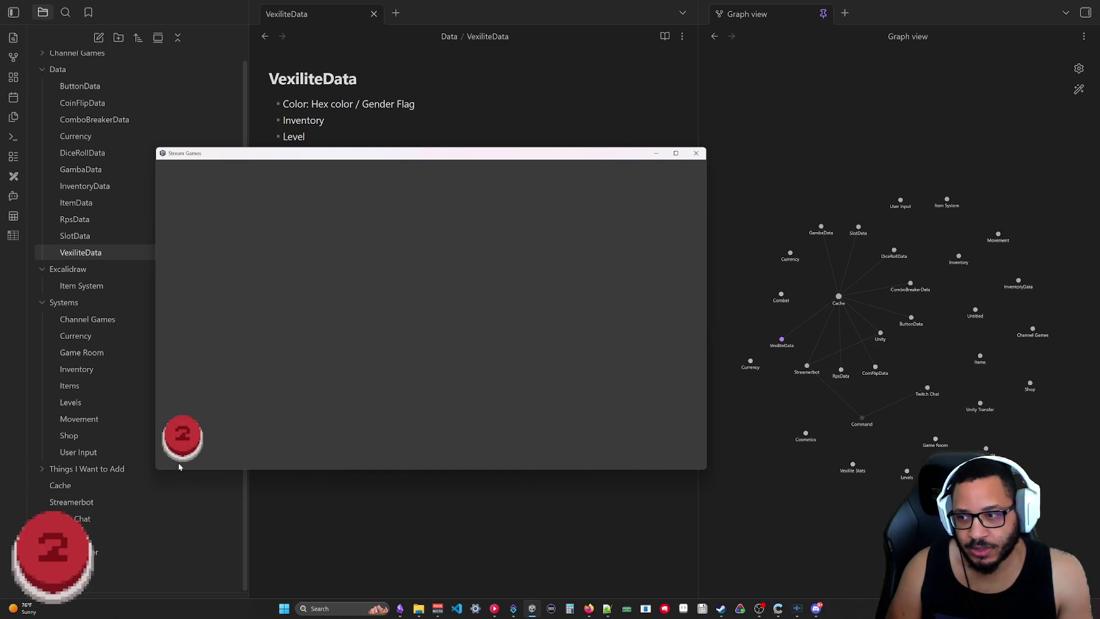
Raise the Stream Games counter repeatedly from 2 up through 6 and beyond
click(184, 439)
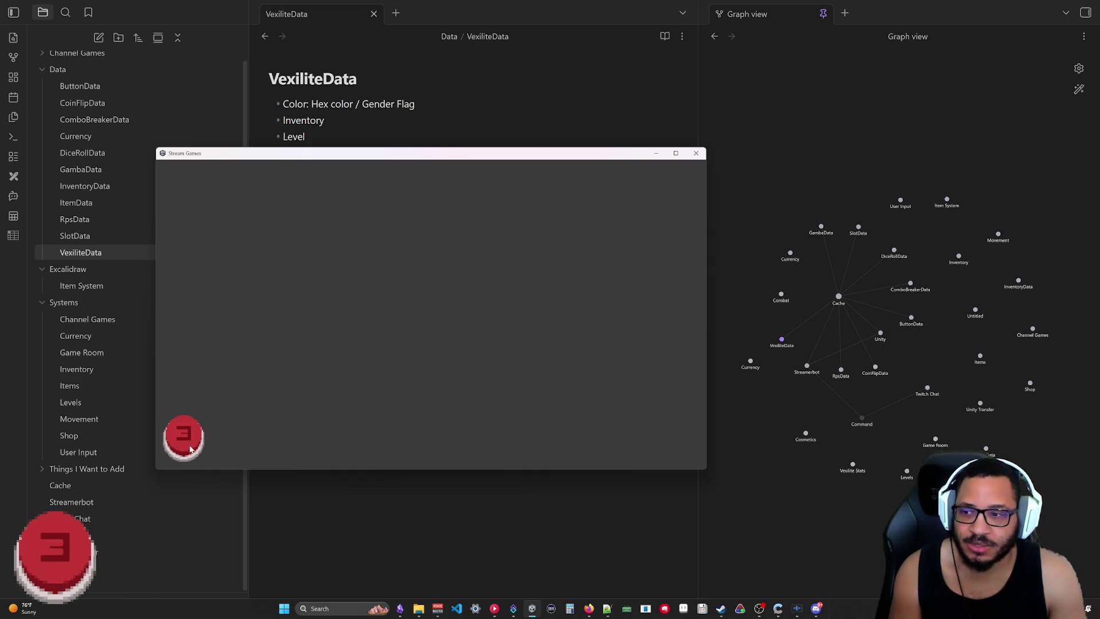
click(190, 448)
click(193, 439)
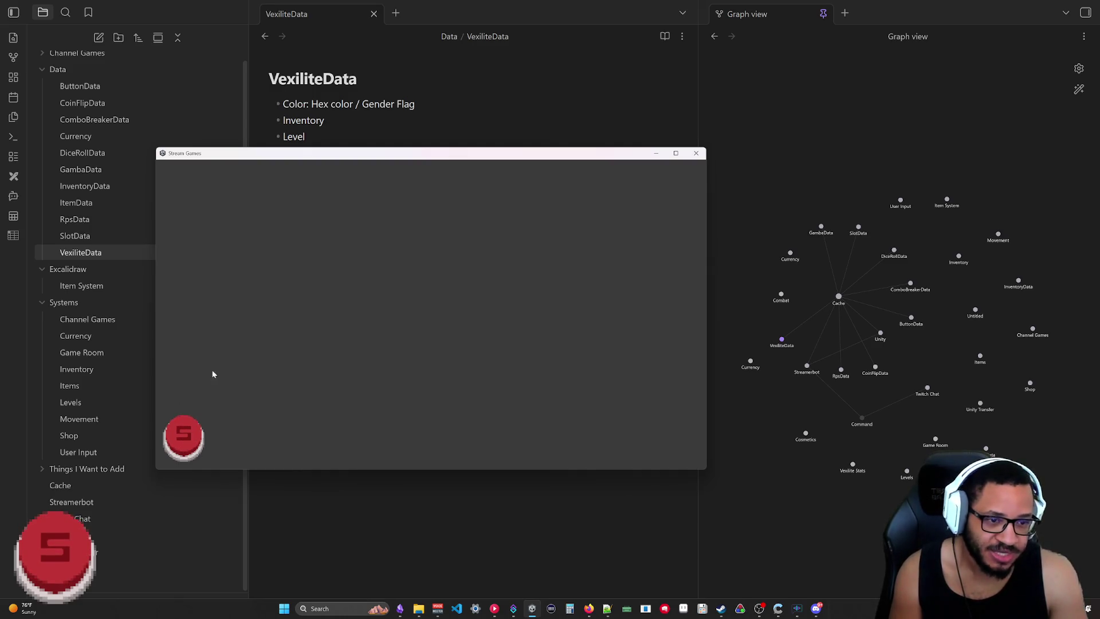
click(191, 434)
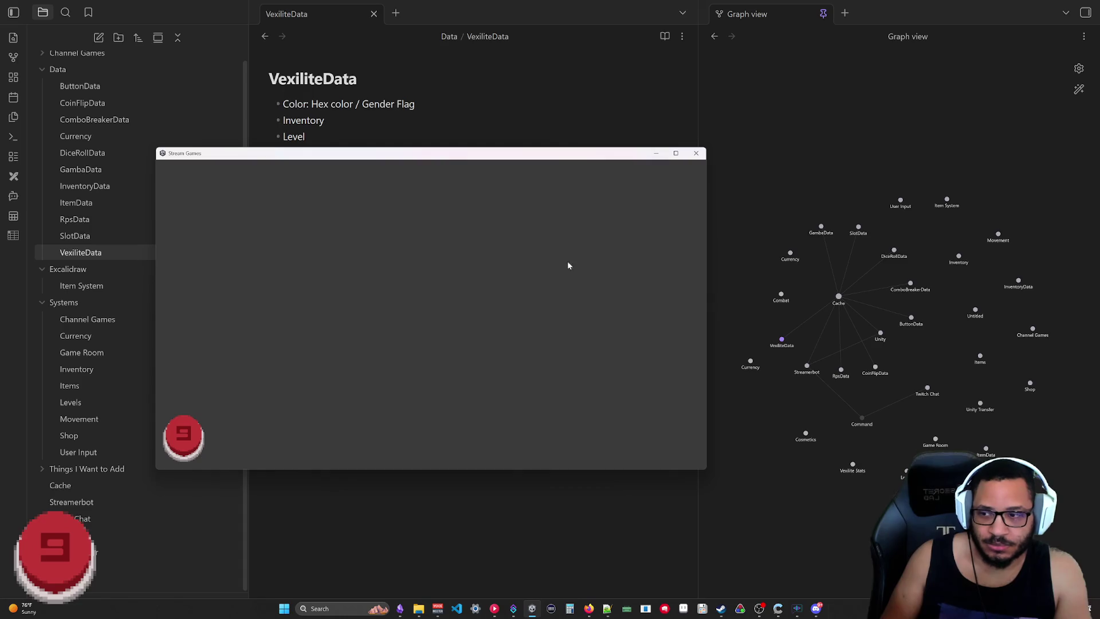
click(196, 446)
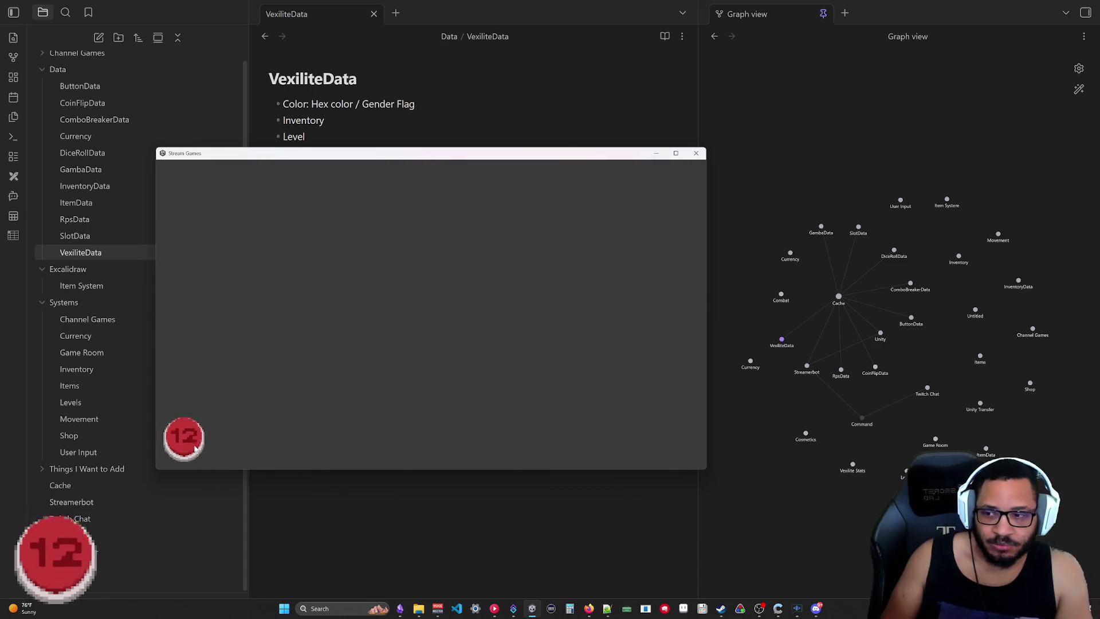
click(196, 447)
click(196, 446)
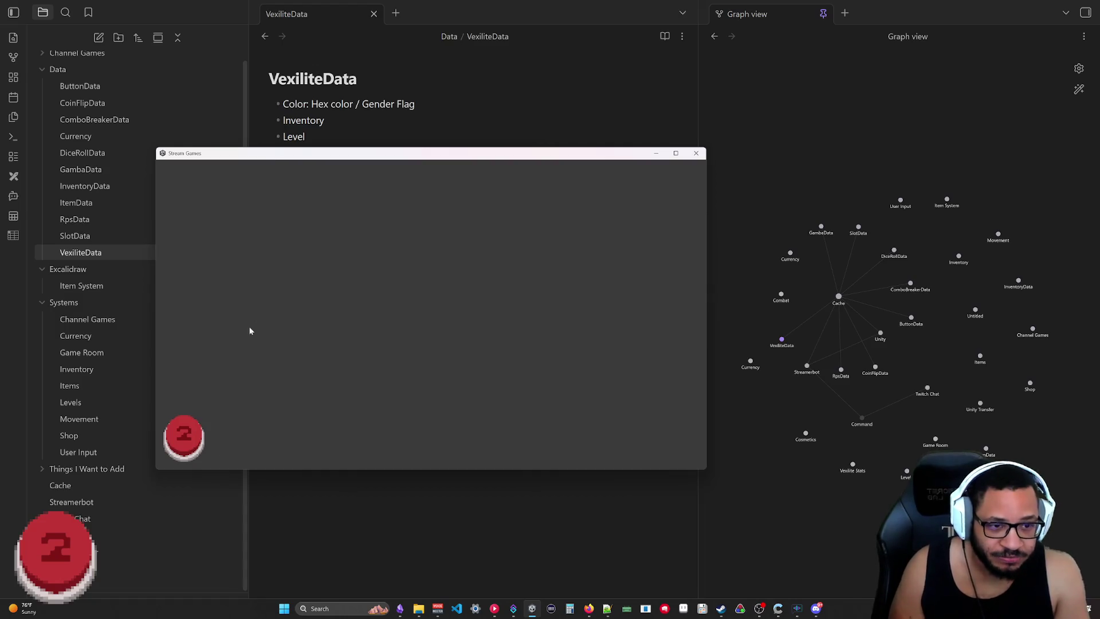
Push the counter up to 23, let it roll over, and stop with it reading 5
click(186, 447)
click(186, 446)
click(186, 445)
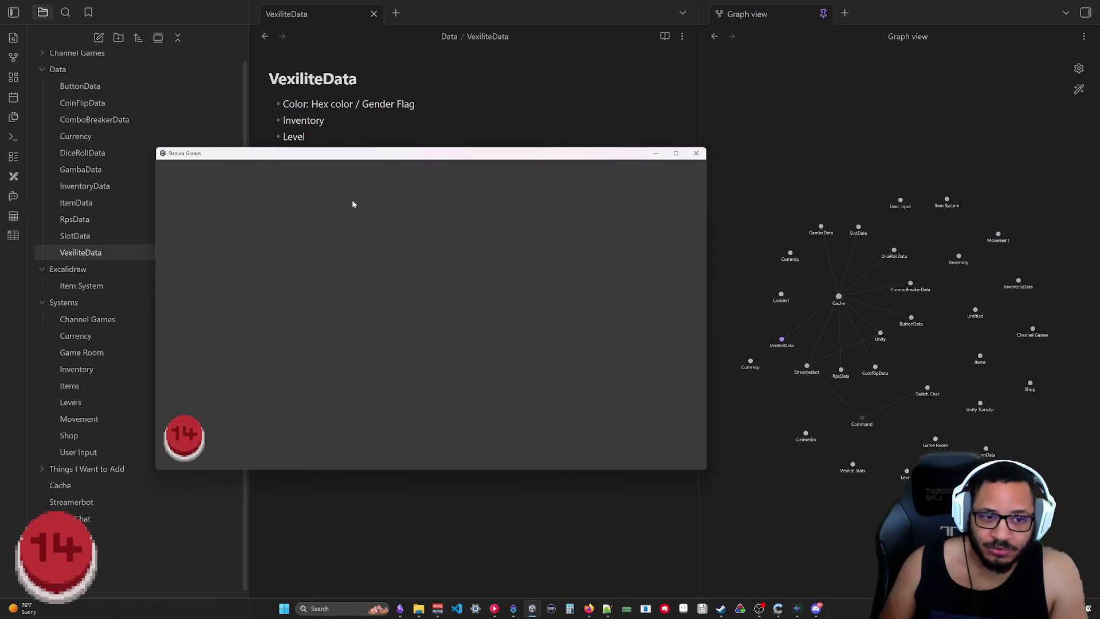
click(185, 449)
click(184, 449)
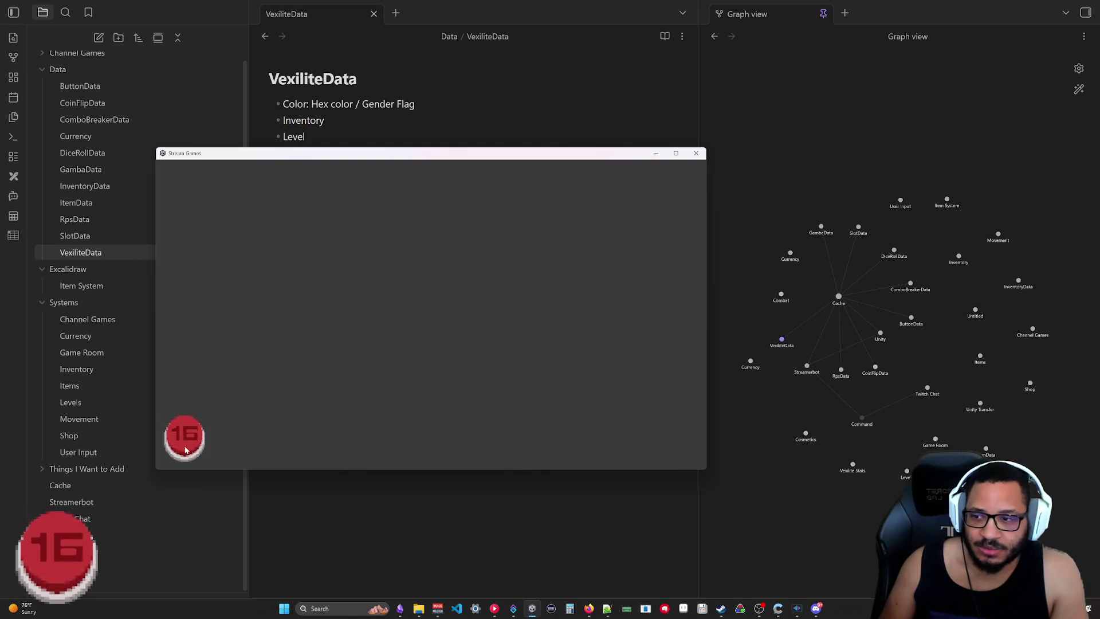
click(185, 450)
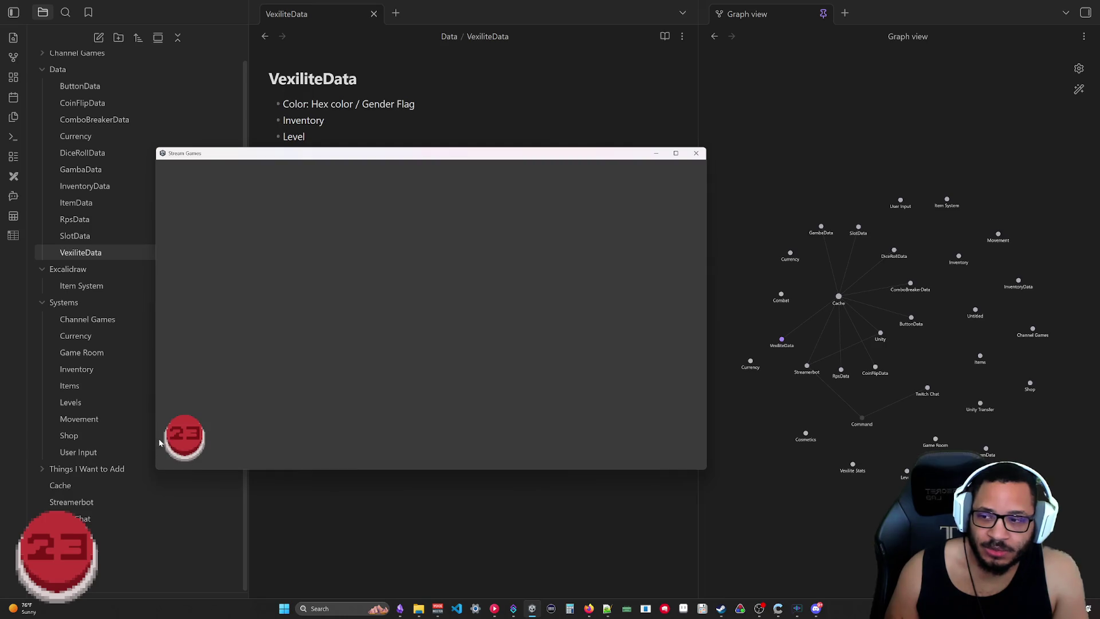
click(178, 441)
triple_click(177, 441)
click(178, 441)
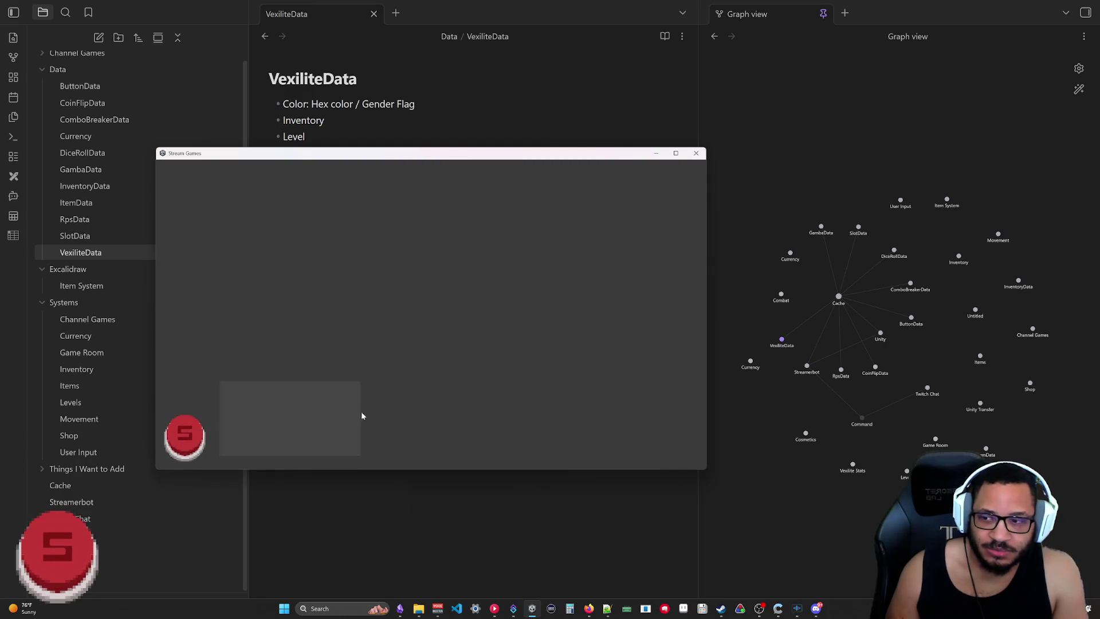
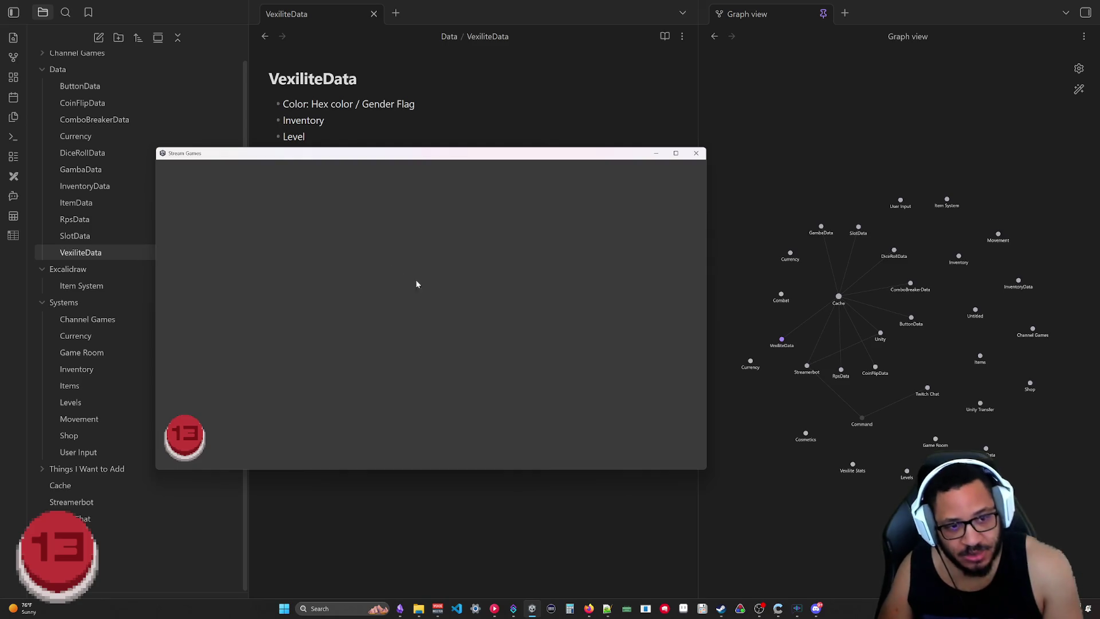
Run the red counter up repeatedly in Stream Games, minimize it, and start a new Excalidraw drawing
click(760, 609)
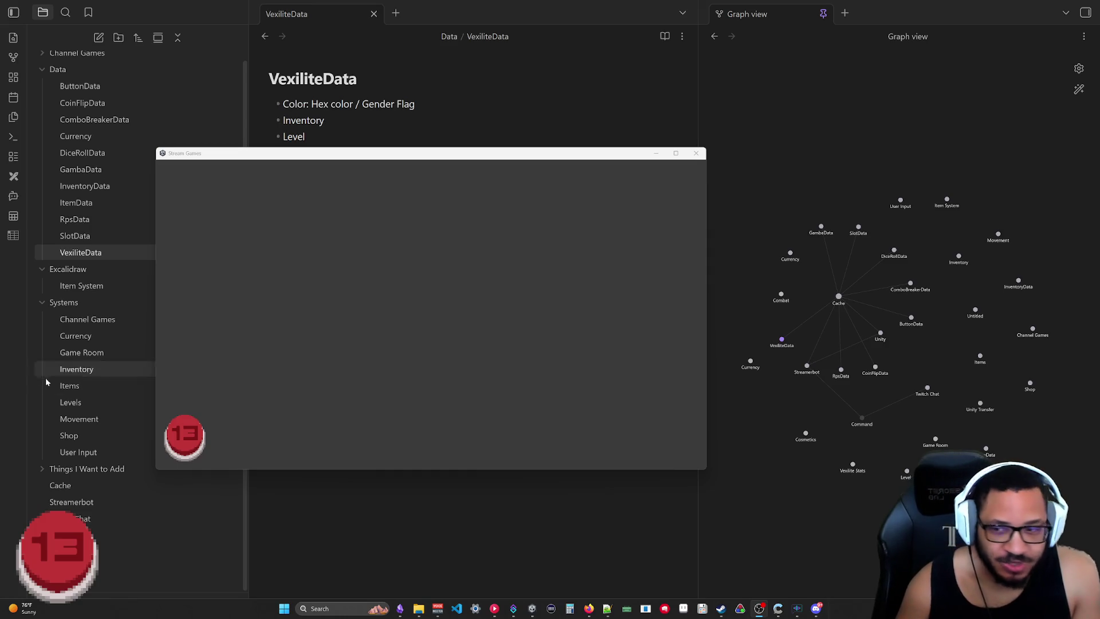
click(200, 445)
double_click(197, 441)
double_click(194, 442)
triple_click(193, 444)
double_click(191, 445)
click(191, 445)
double_click(191, 446)
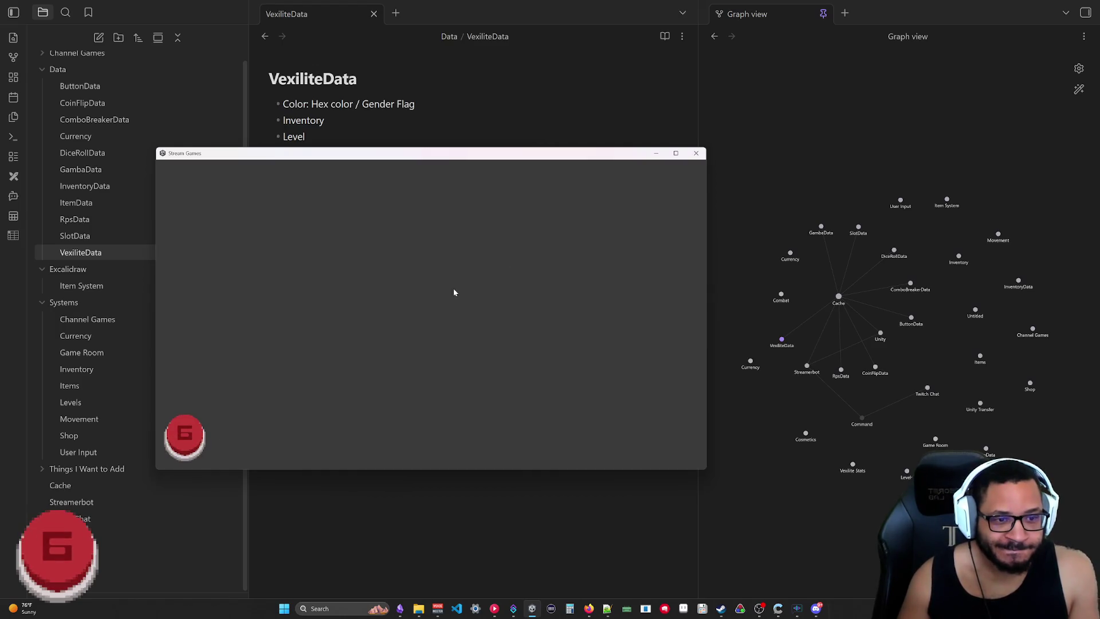
click(654, 154)
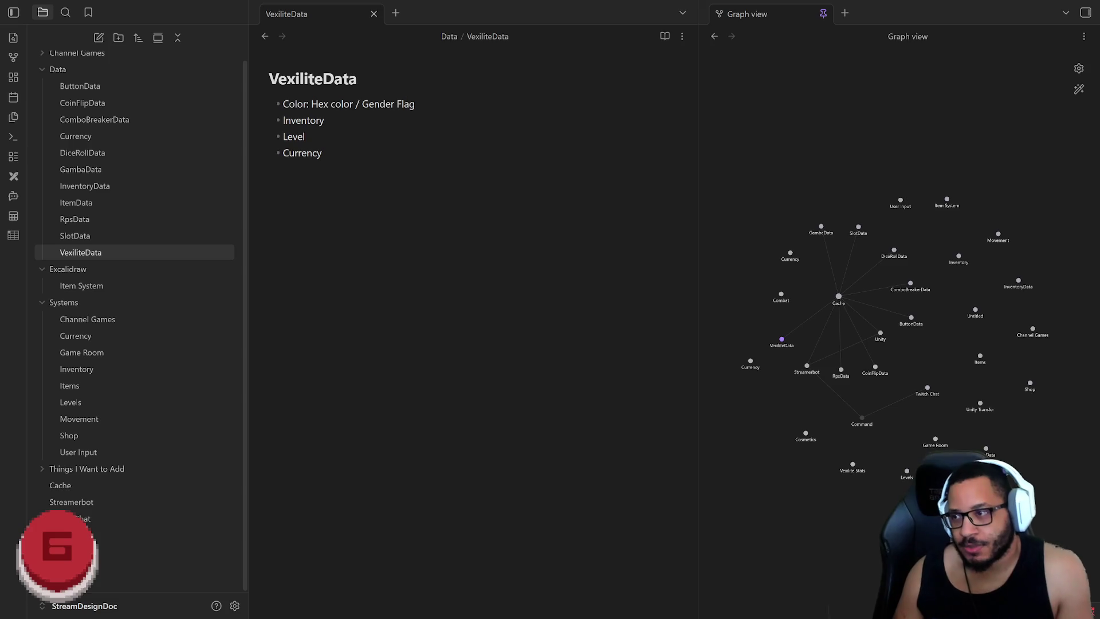
click(13, 178)
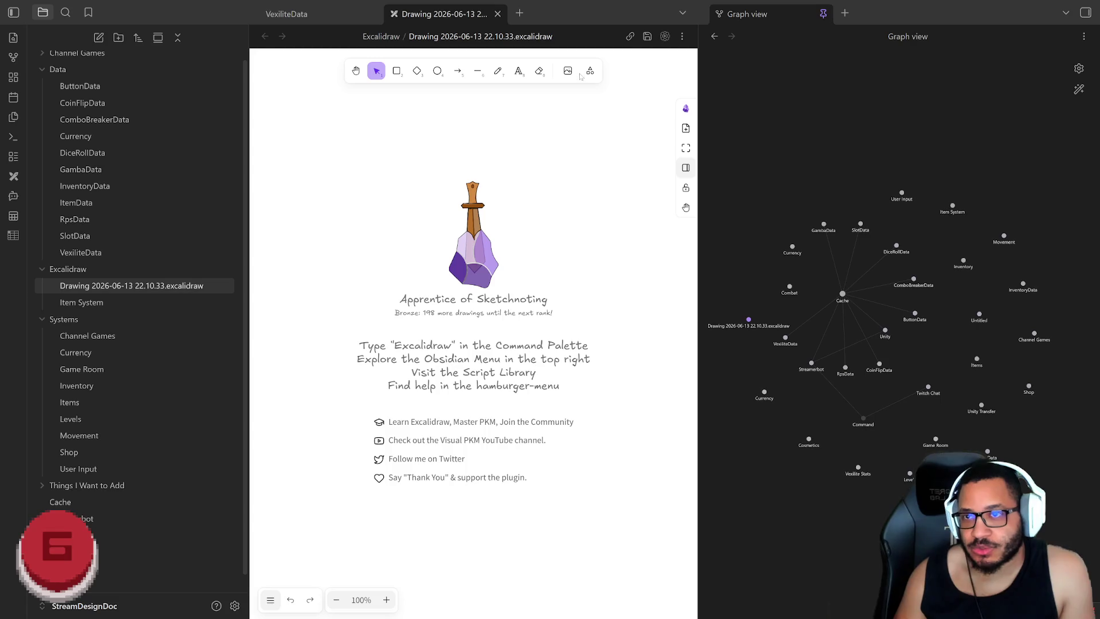
Switch the new drawing's canvas to dark mode from the main menu and widen the drawing pane
click(686, 108)
click(686, 109)
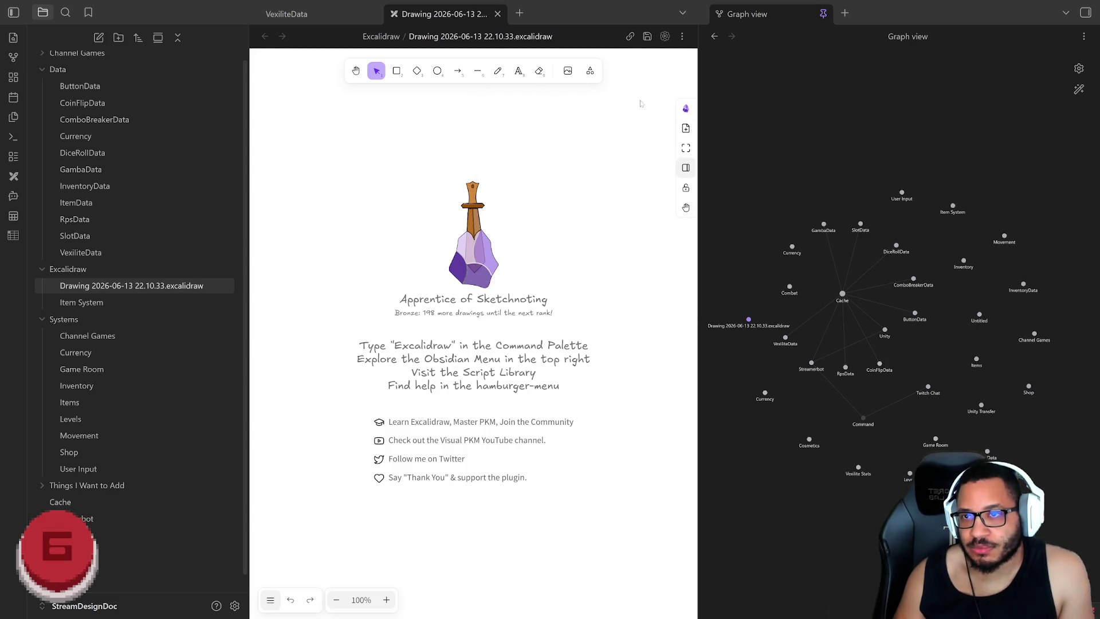
click(590, 73)
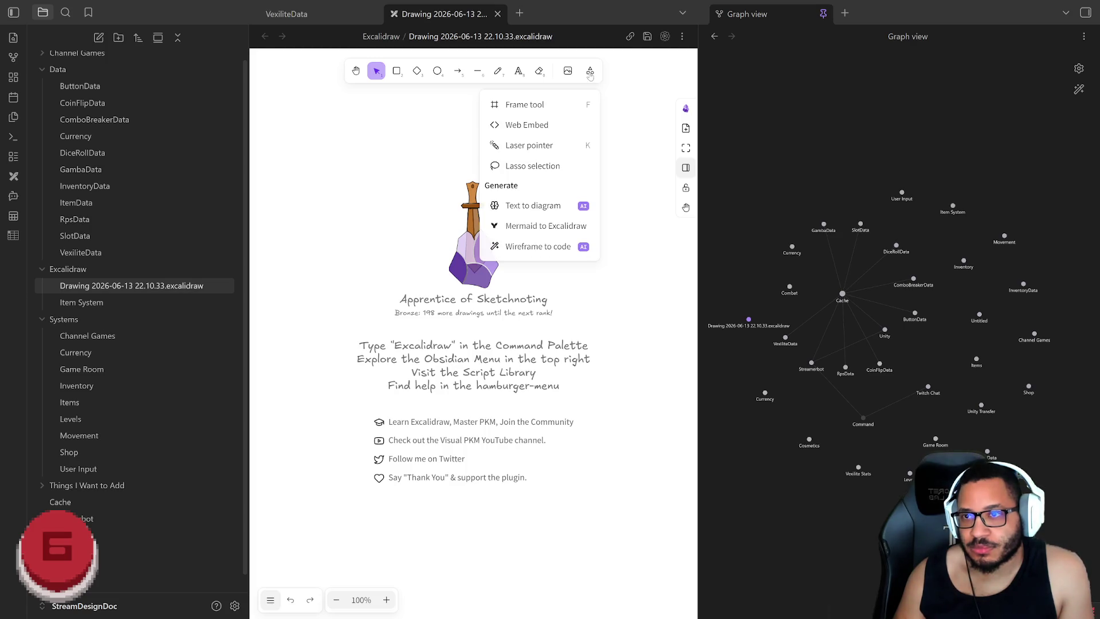
click(591, 72)
click(269, 599)
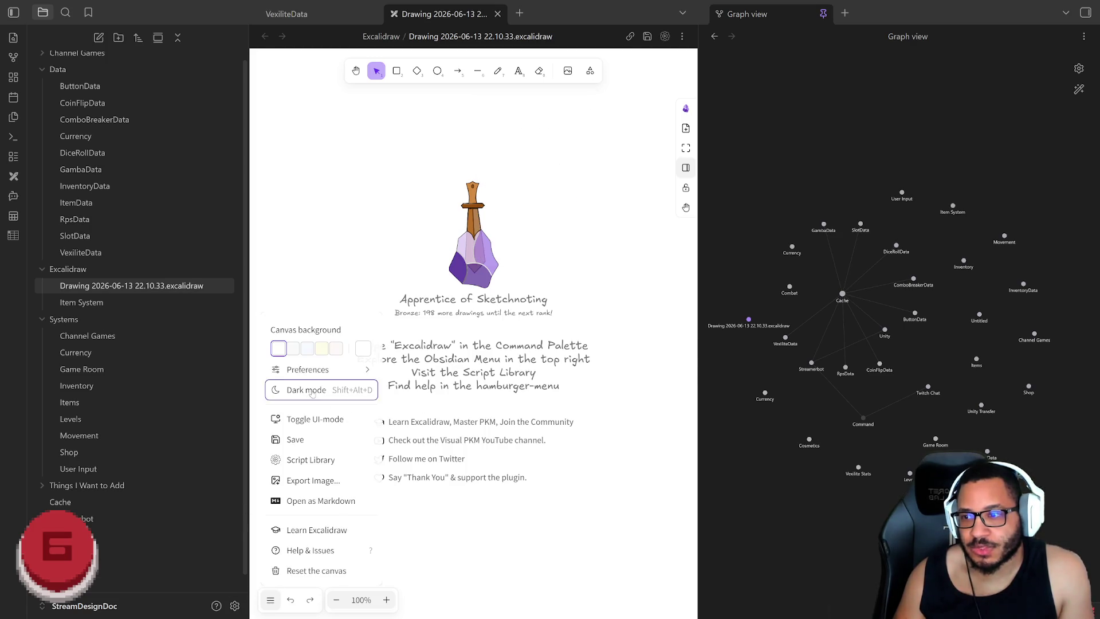
click(311, 393)
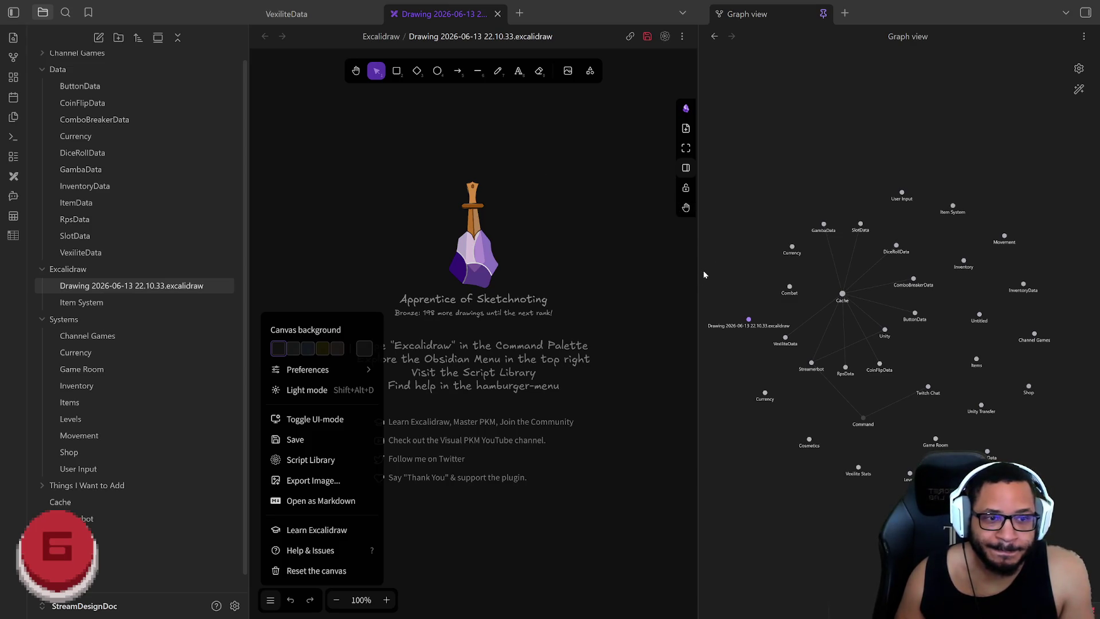
drag(699, 246, 855, 256)
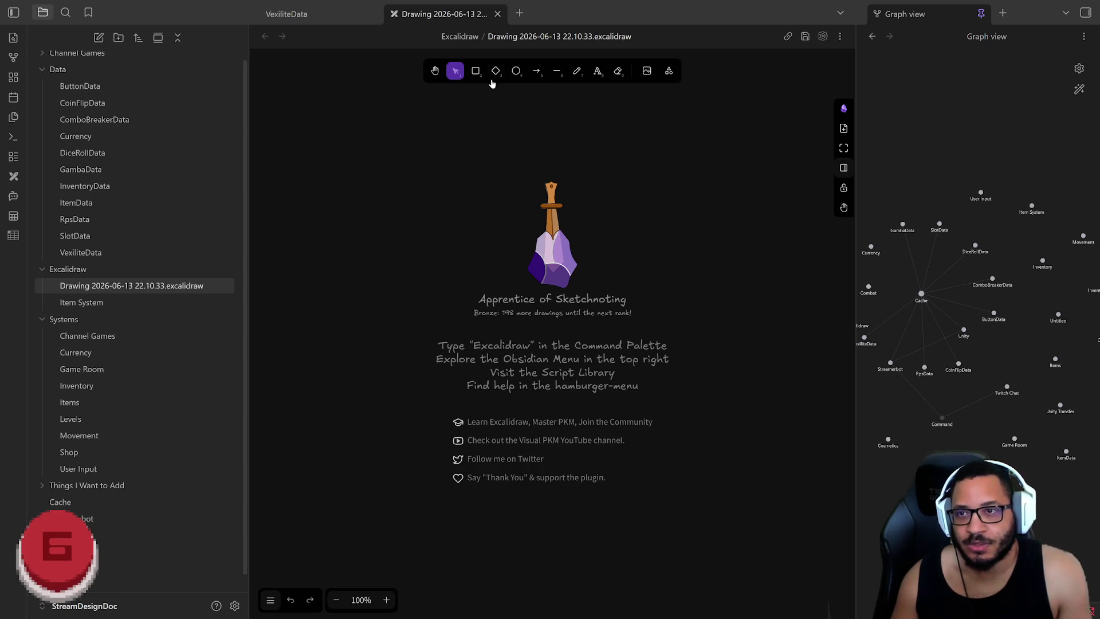
click(477, 72)
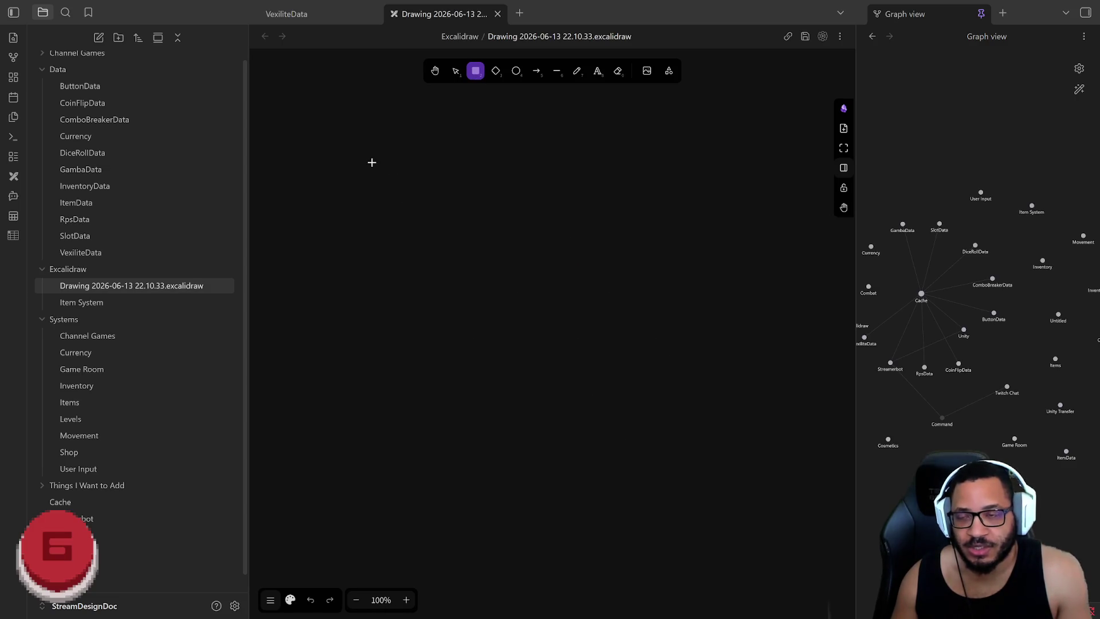
Draw a box labelled 'Unity Pulls Cache' with an arrow to a new connected box below it
drag(333, 137, 508, 224)
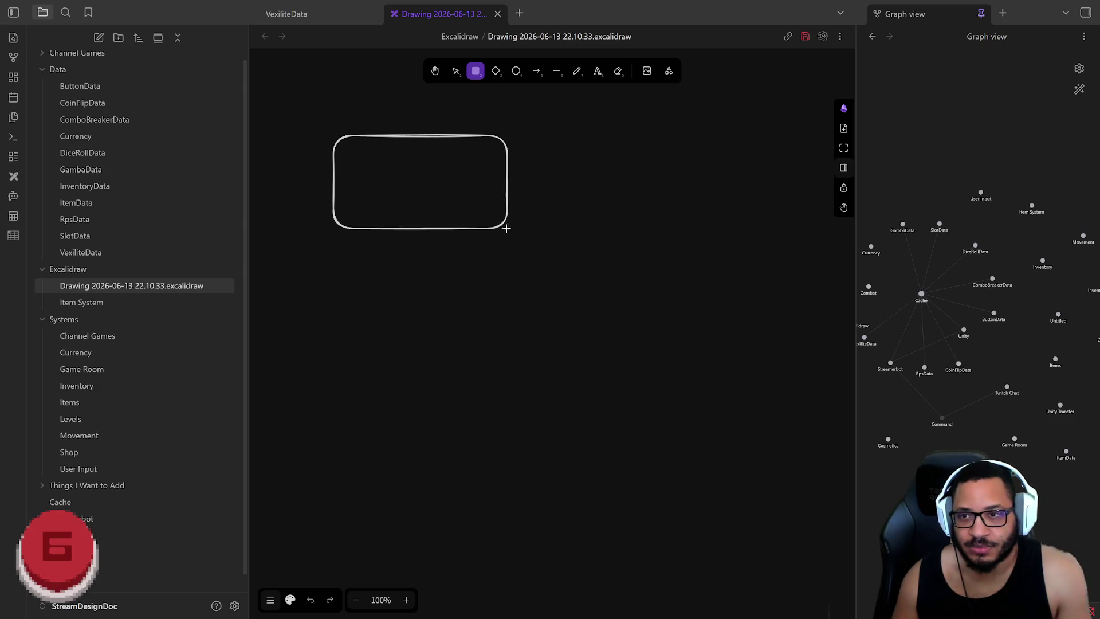
mouse_move(509, 224)
mouse_down()
mouse_move(519, 227)
mouse_move(472, 223)
mouse_move(493, 225)
mouse_up()
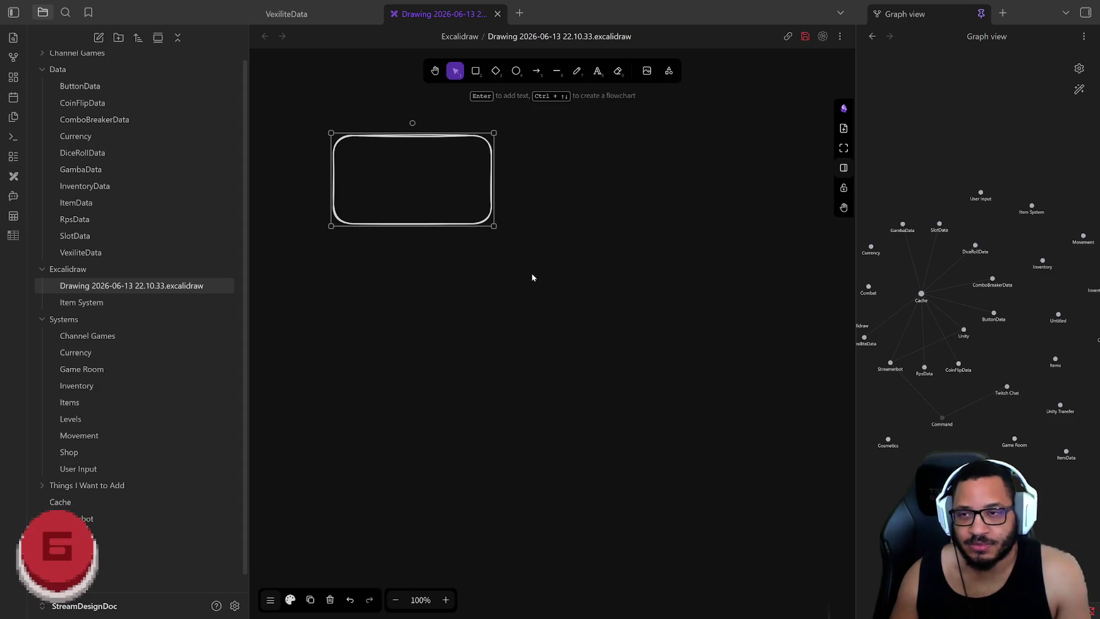
key(Return)
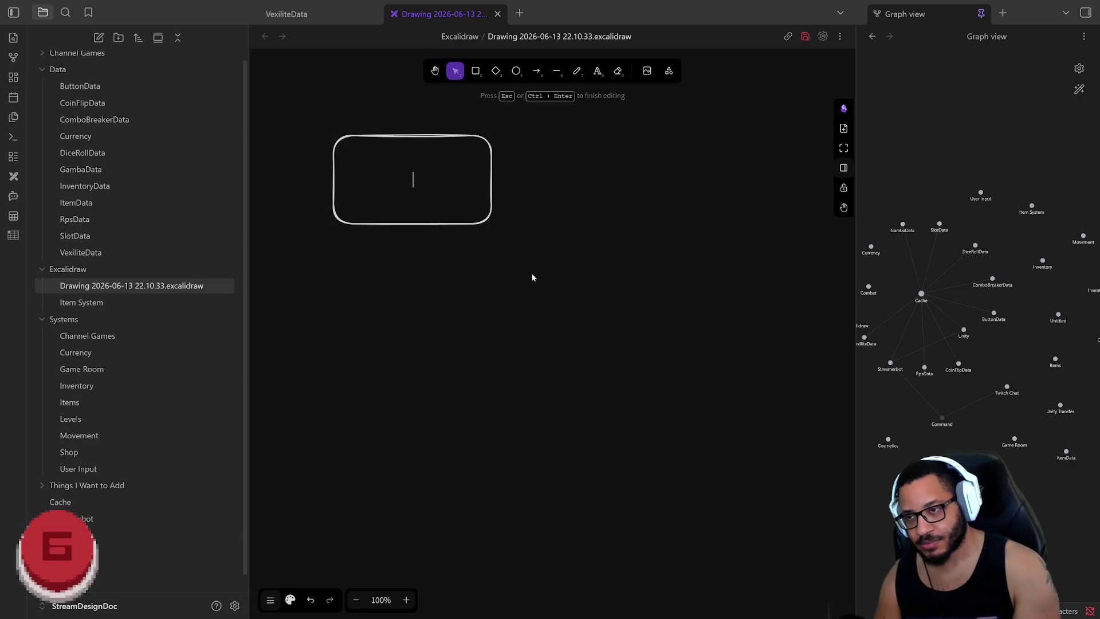
text(Unity )
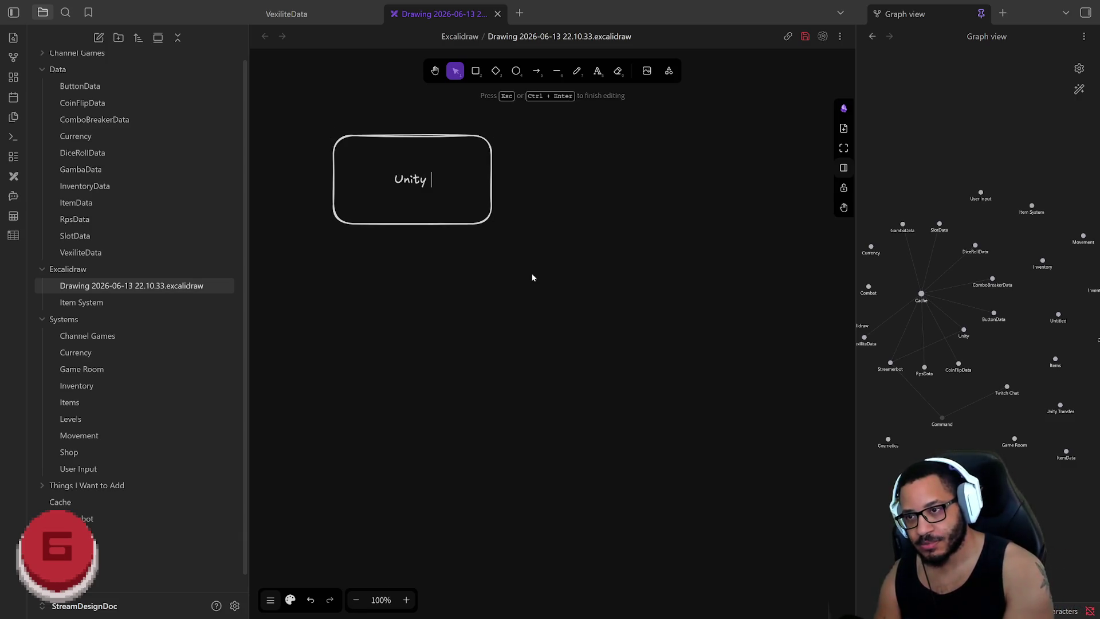
text(Pulls Cache)
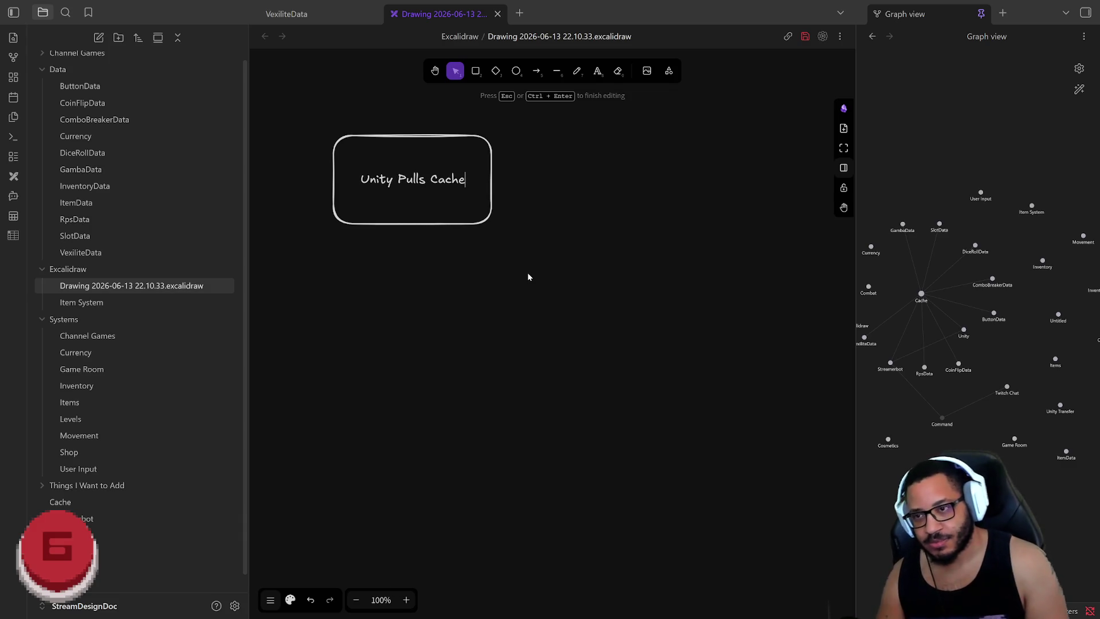
click(458, 227)
key(ctrl+Down)
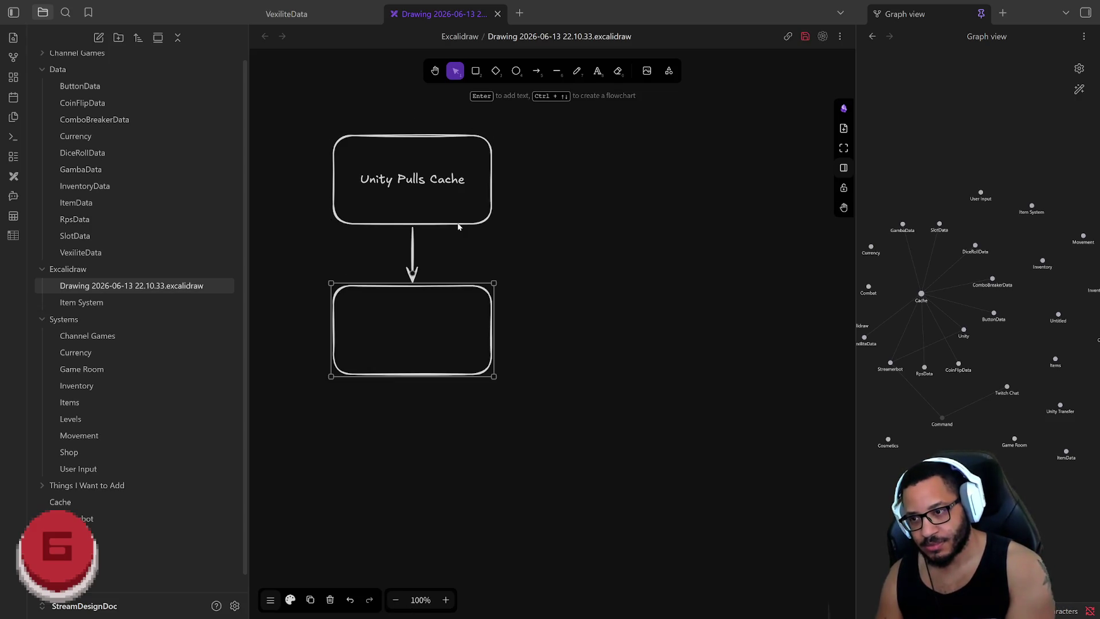
key(Return)
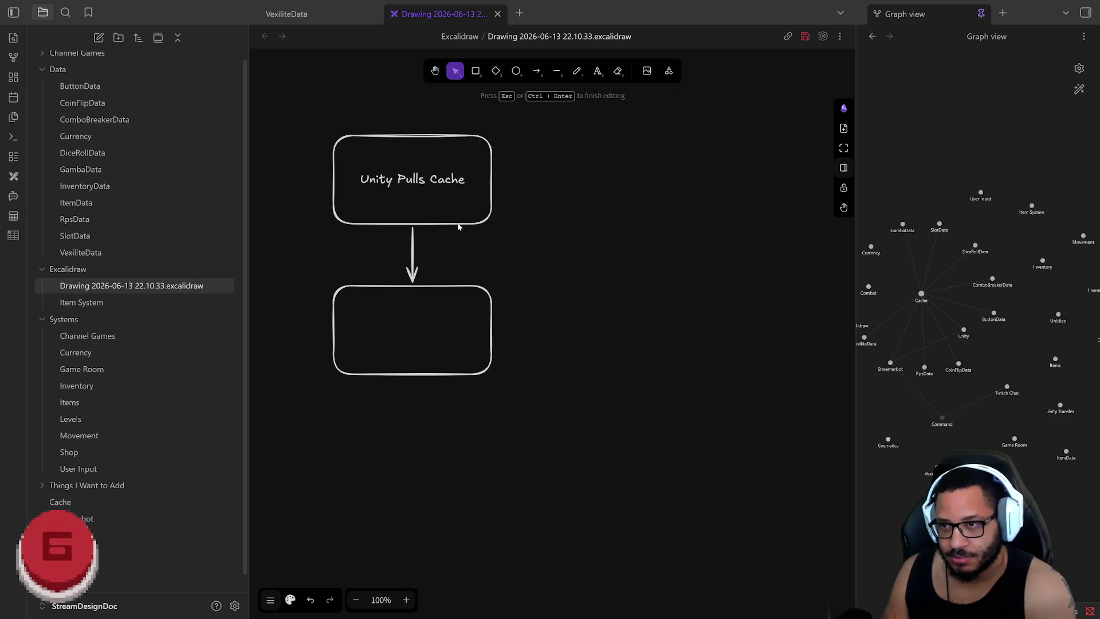
Extend the top box's label to read 'Unity Pulls Cache On Start'
click(483, 173)
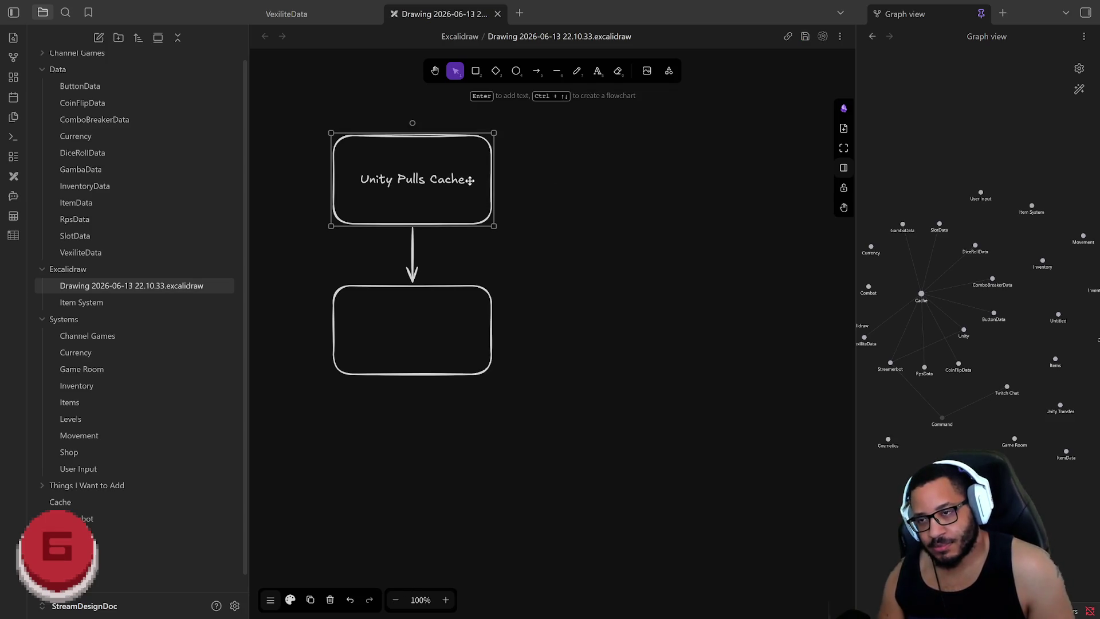
double_click(470, 180)
click(470, 179)
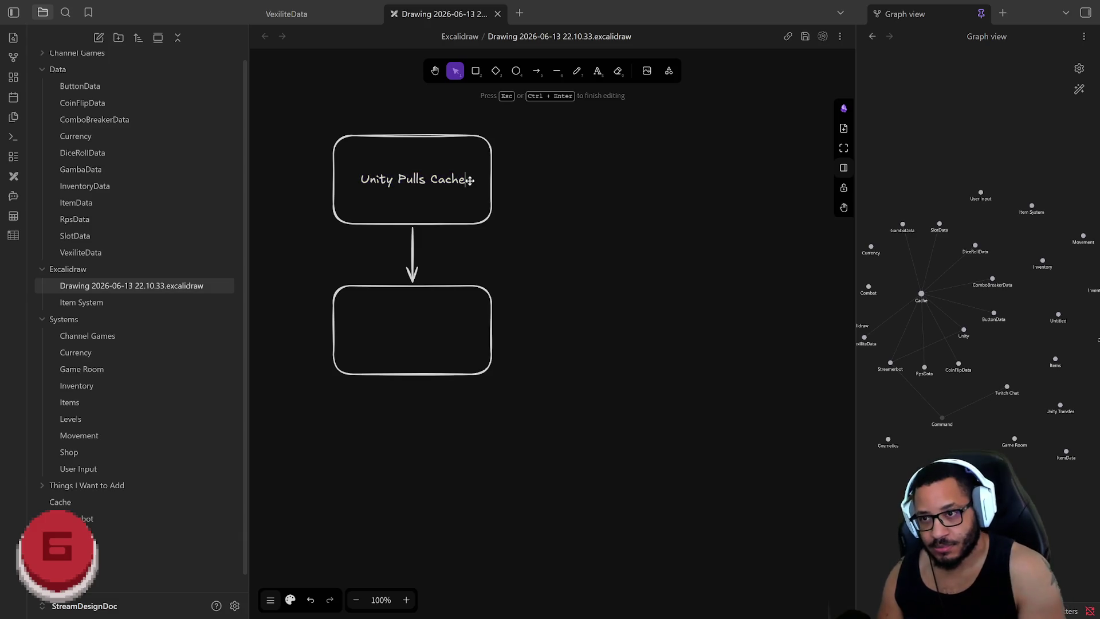
text( On St)
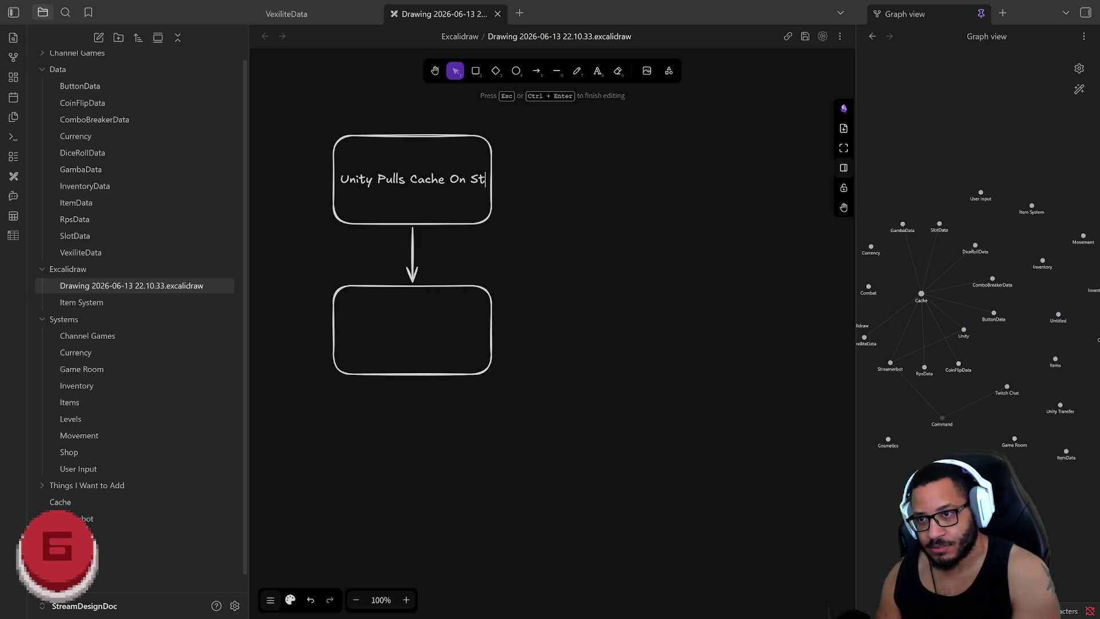
text(art)
click(413, 318)
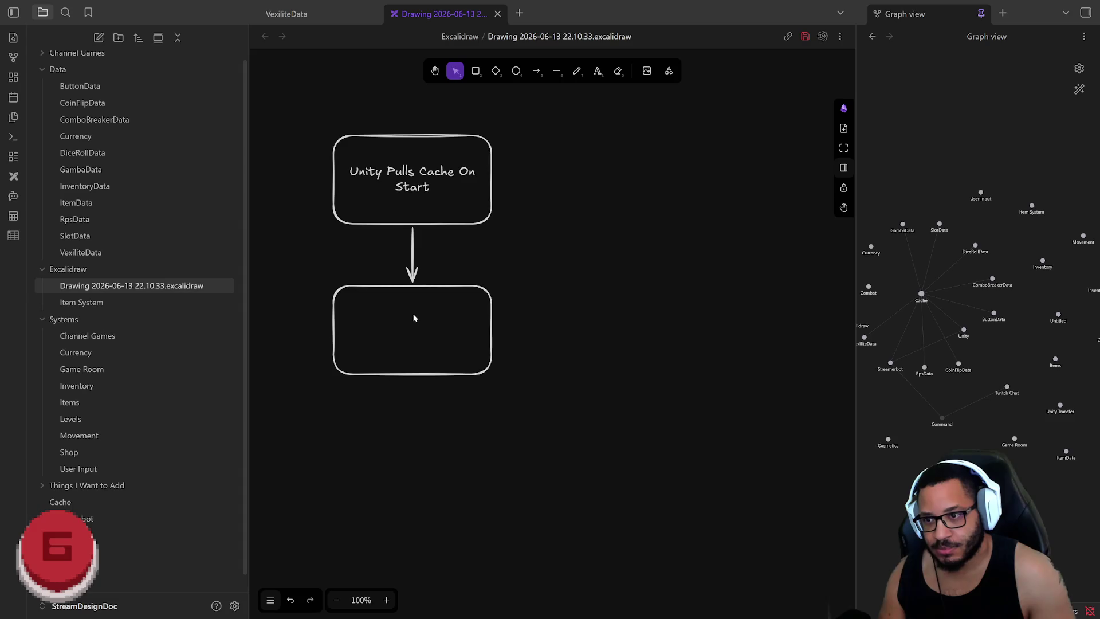
Label the lower box 'Dirty Data is Periodically Saved'
click(449, 373)
double_click(431, 341)
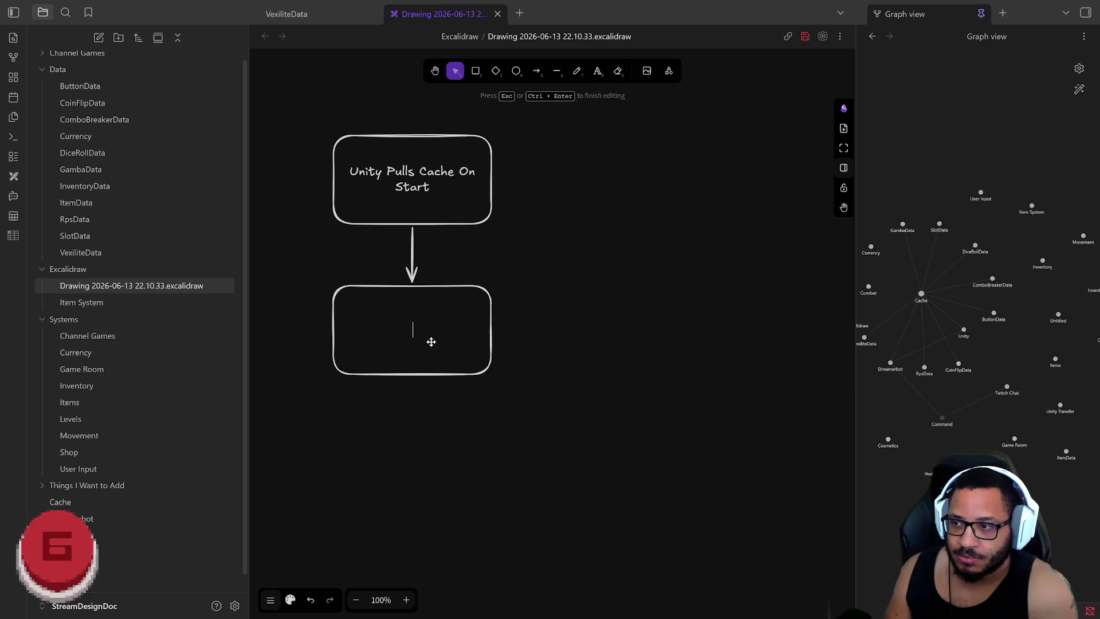
text(Dirty Data is Periodicallyh)
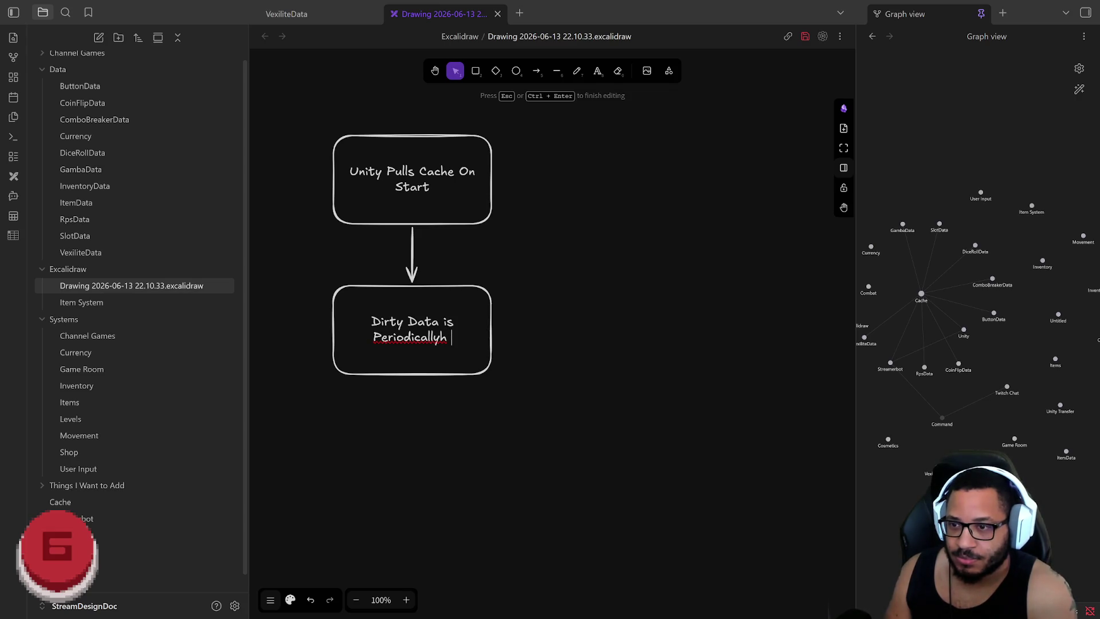
key(BackSpace)
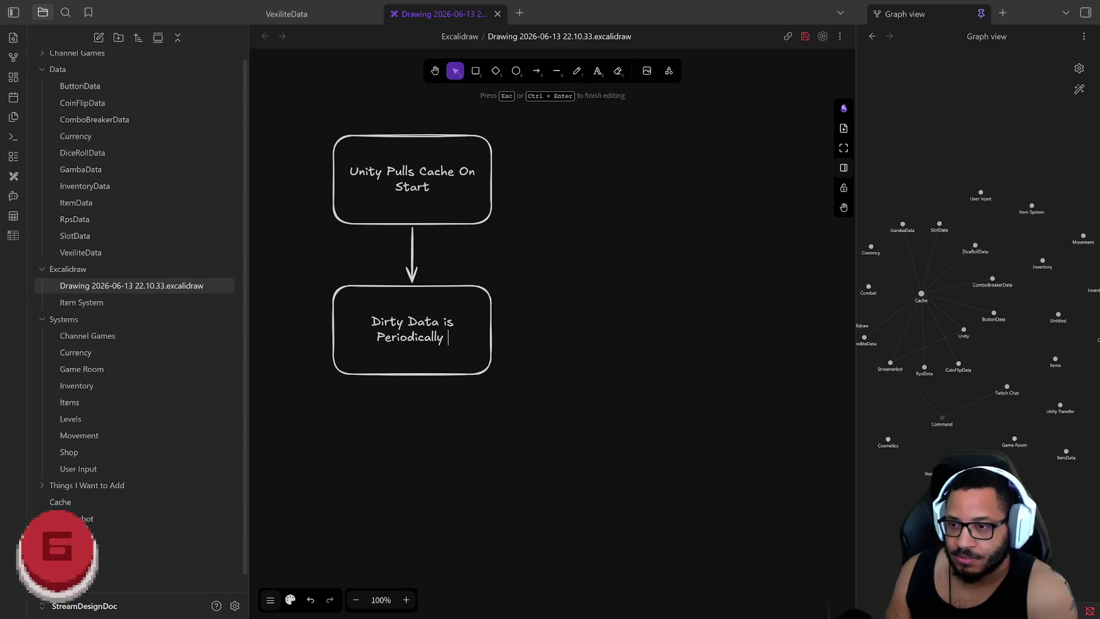
text(Stored)
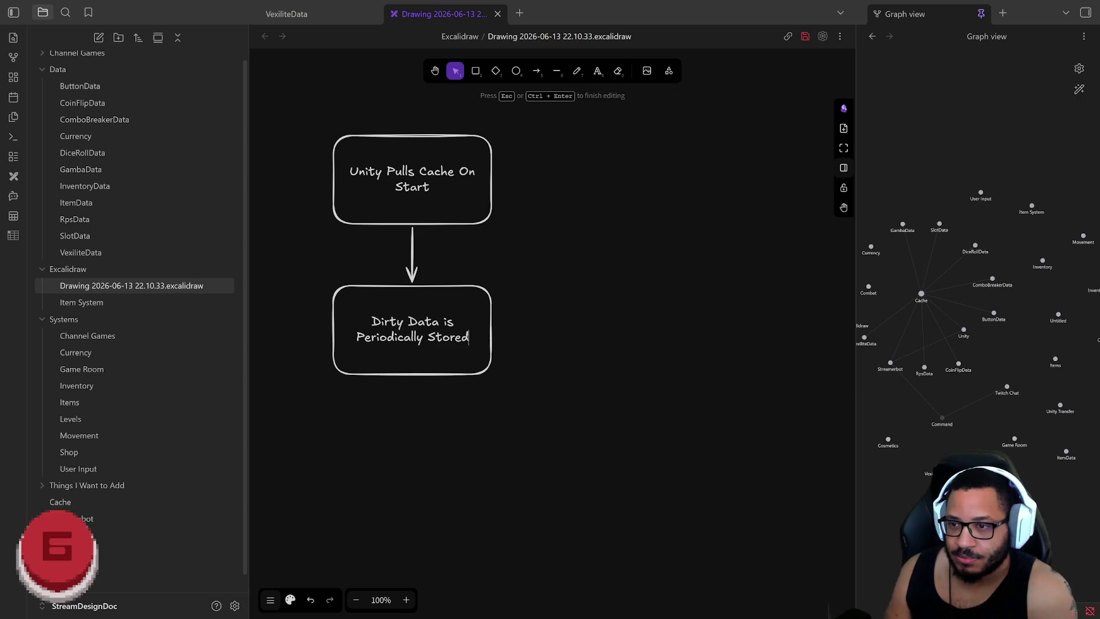
key(BackSpace)
key(BackSpace)
key(BackSpace)
key(BackSpace)
key(BackSpace)
text(aved)
key(Return)
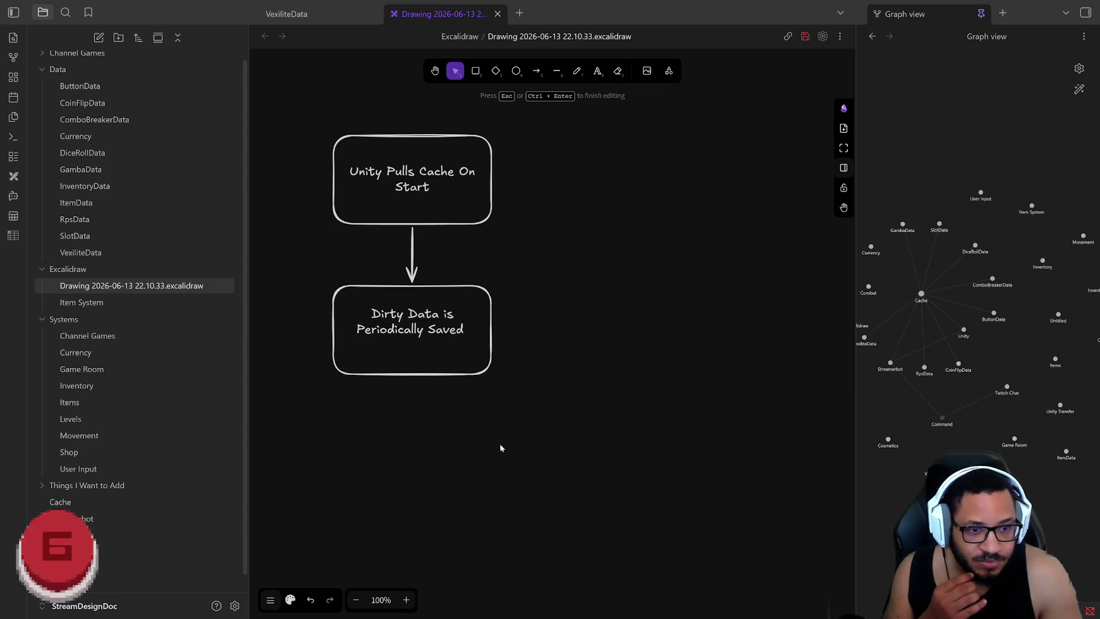
click(499, 443)
Trim the label's trailing blank line and add a connected empty box dragged off to the right
click(477, 345)
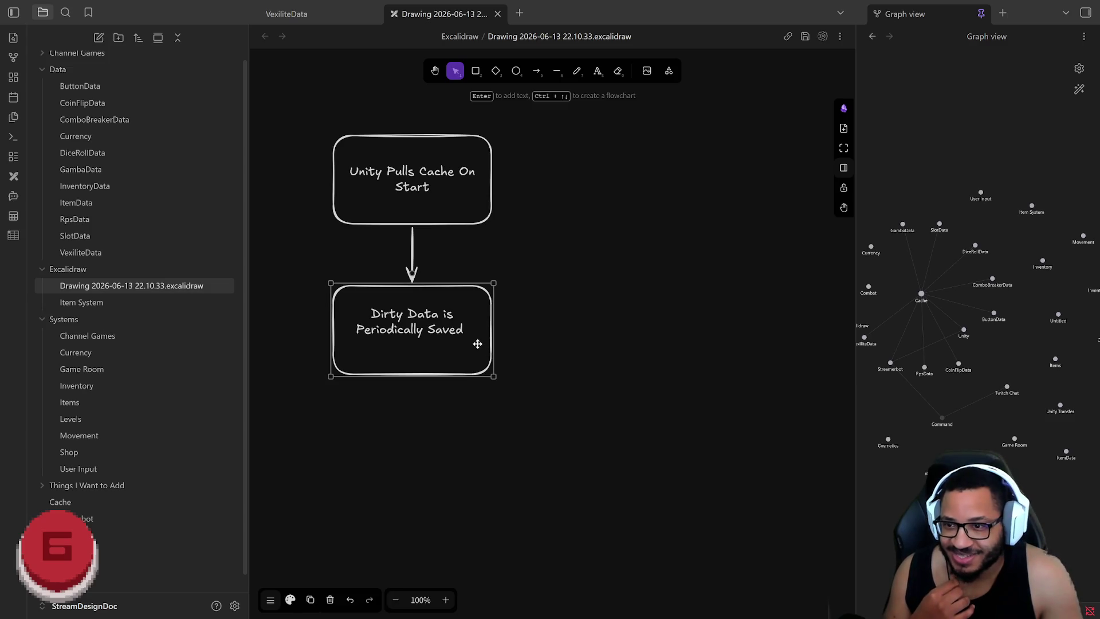
key(Return)
key(Down)
key(BackSpace)
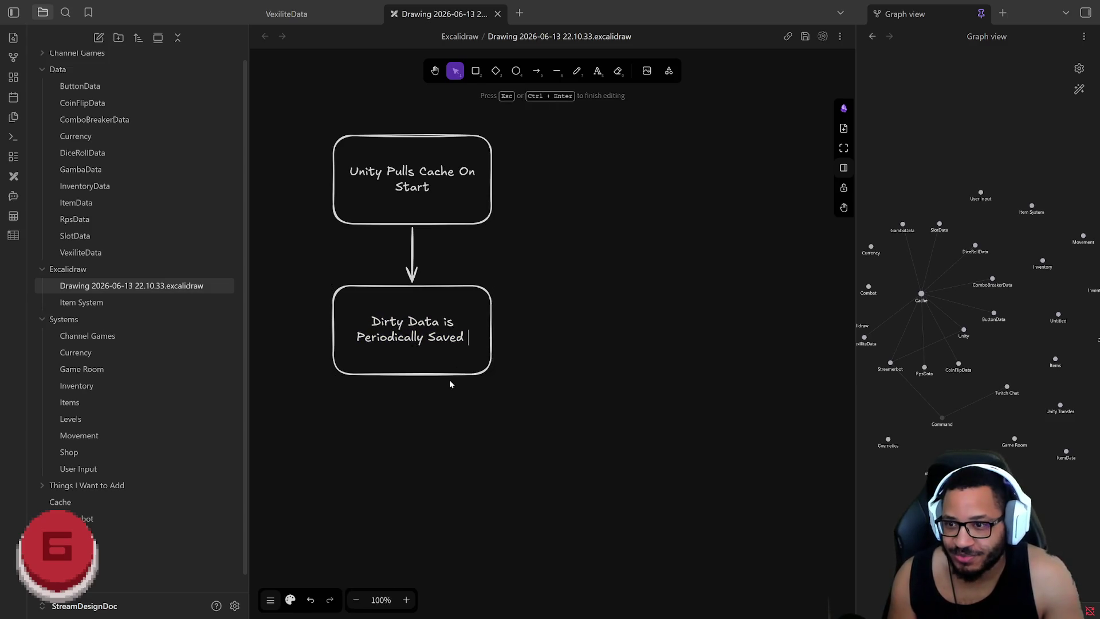
key(Escape)
key(ctrl+Down)
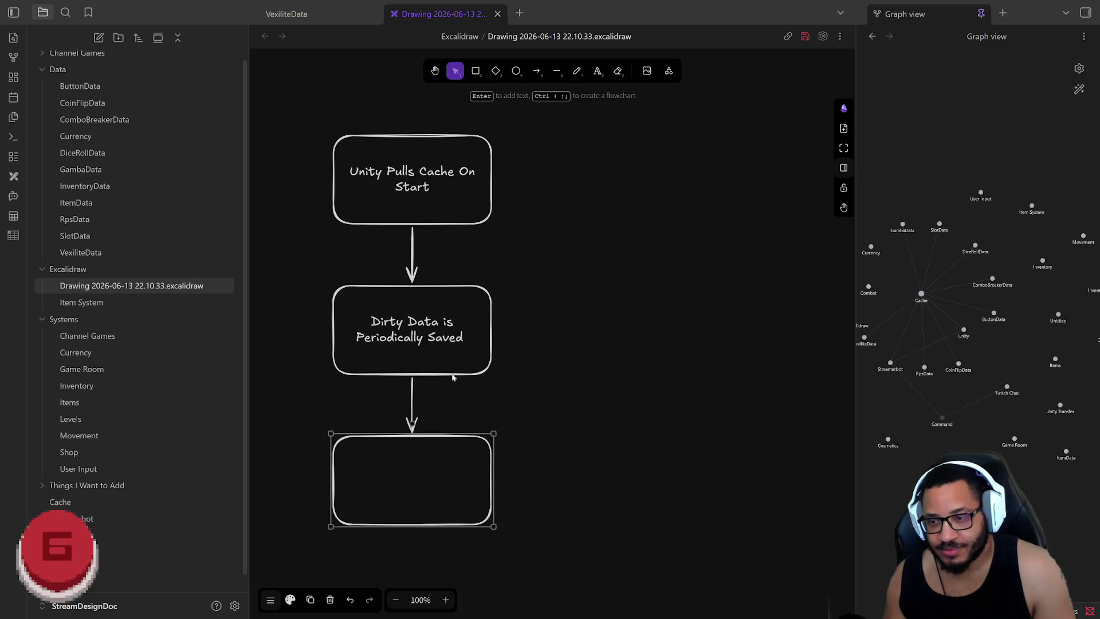
mouse_move(451, 439)
mouse_down()
mouse_move(720, 369)
mouse_move(701, 526)
mouse_move(683, 518)
mouse_up()
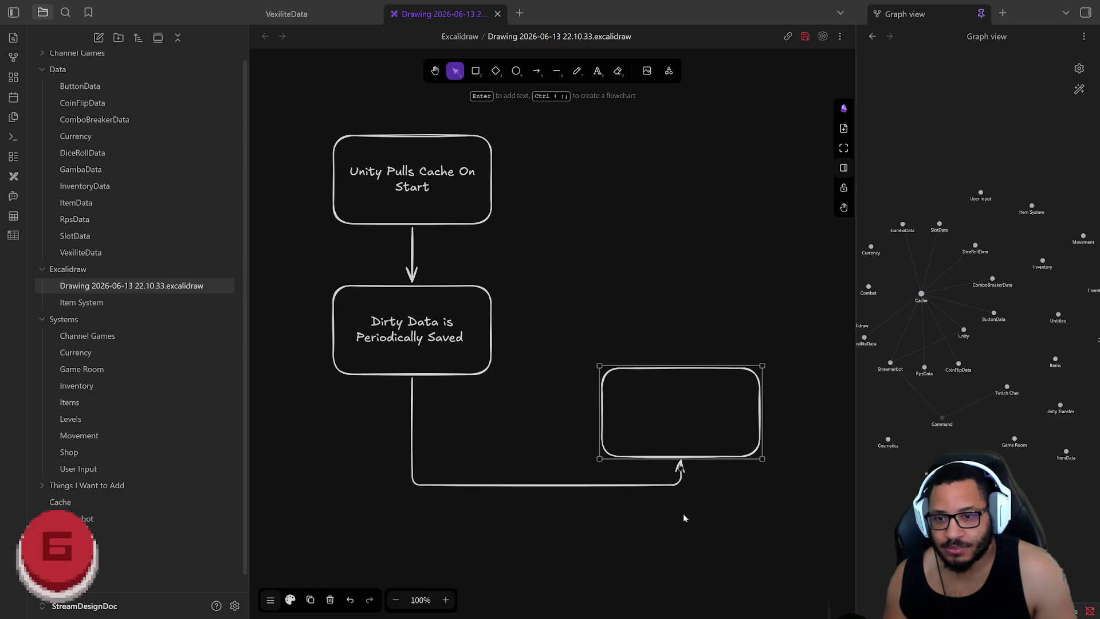
Place the empty box beside the Dirty Data box and move the Unity Pulls Cache On Start box right, keeping it level
drag(694, 457, 696, 455)
mouse_move(701, 371)
mouse_down()
mouse_move(704, 288)
mouse_move(689, 327)
mouse_up()
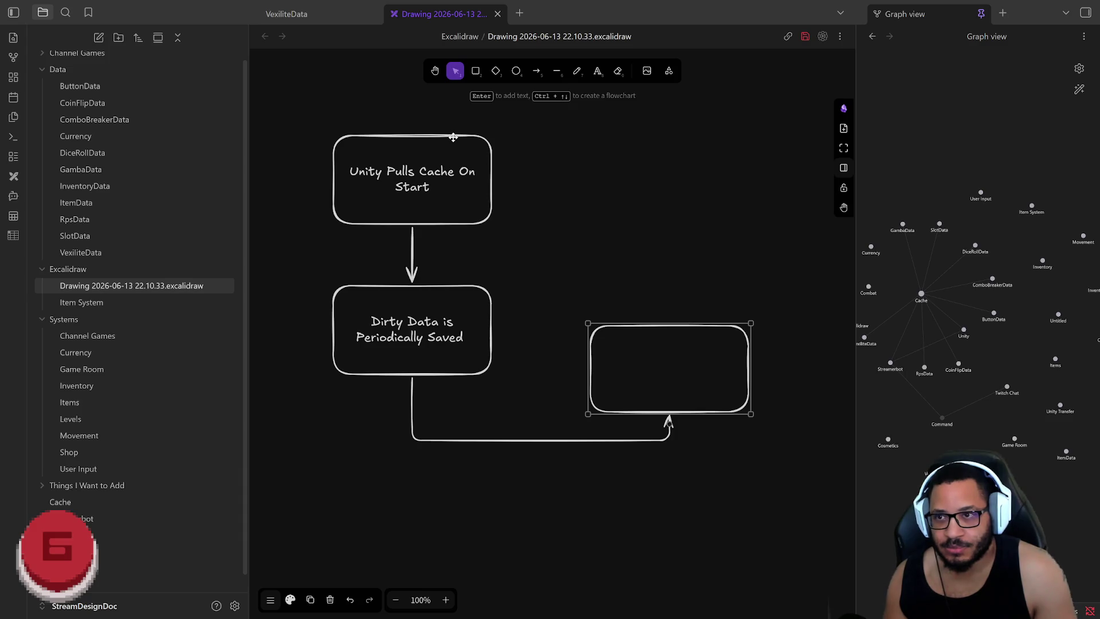
drag(453, 137, 593, 129)
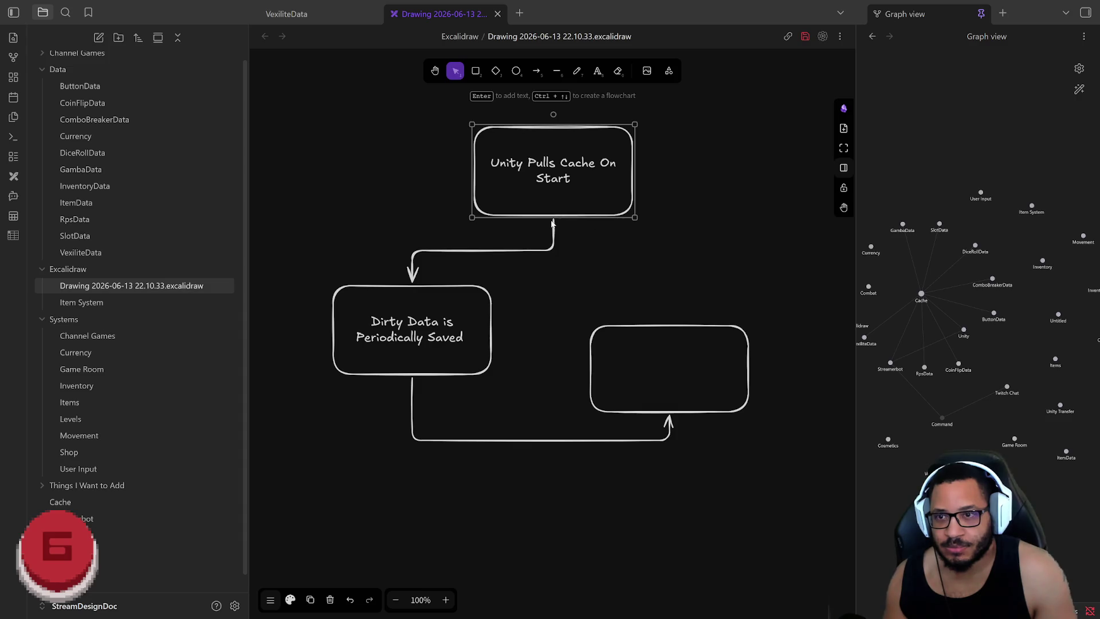
drag(552, 114, 608, 169)
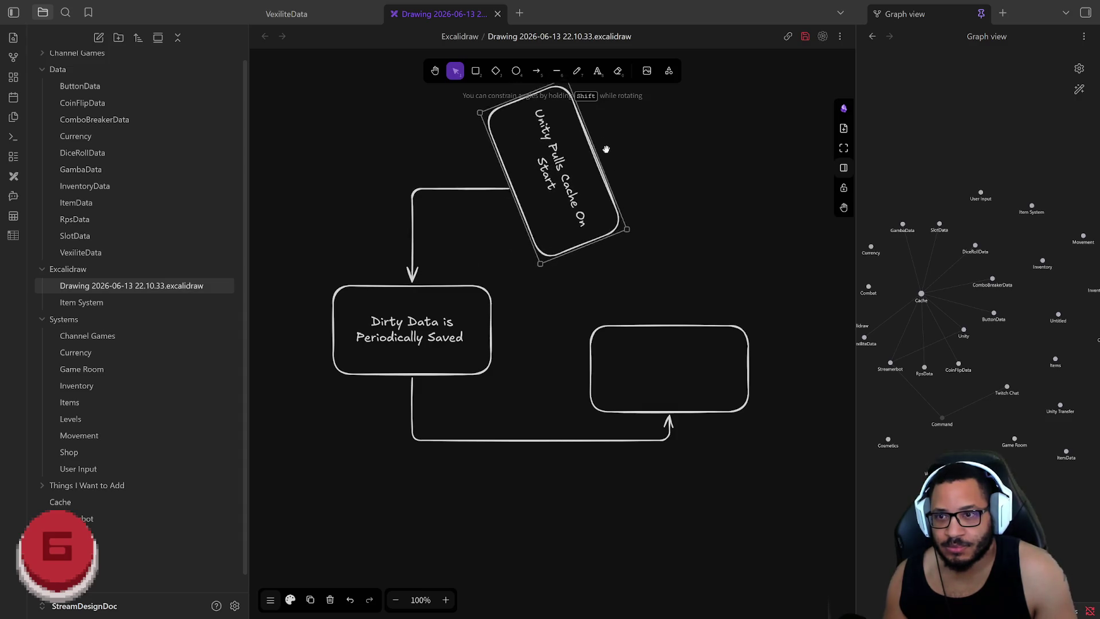
drag(608, 170, 552, 127)
click(554, 239)
Delete the elbow connector and draw a curved arrow from the top box down to the Dirty Data box
key(Delete)
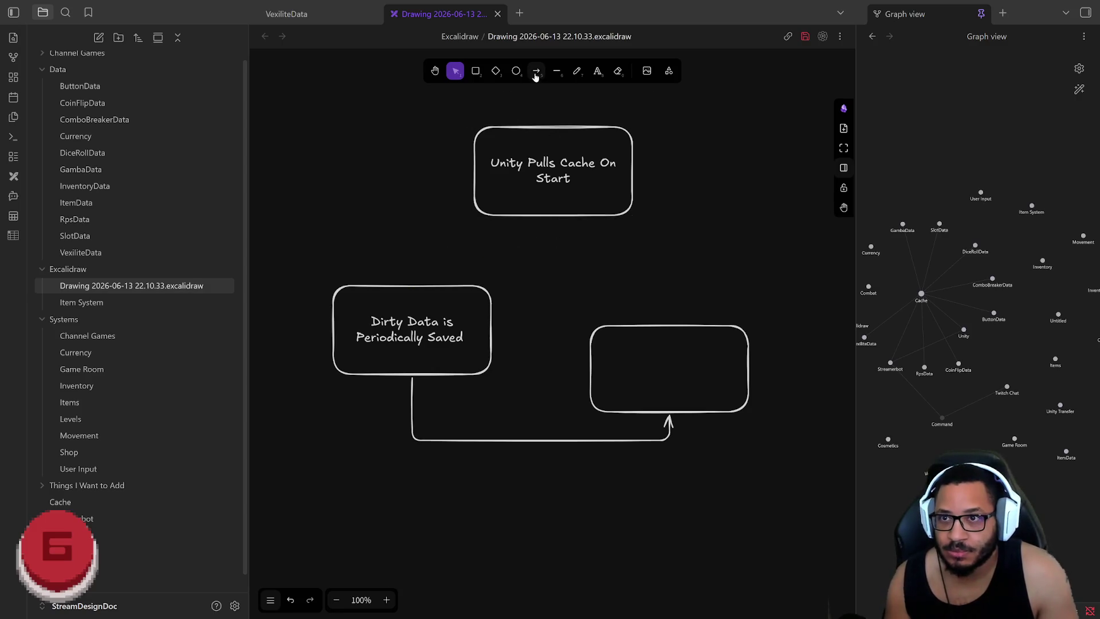
click(536, 71)
drag(471, 174, 416, 281)
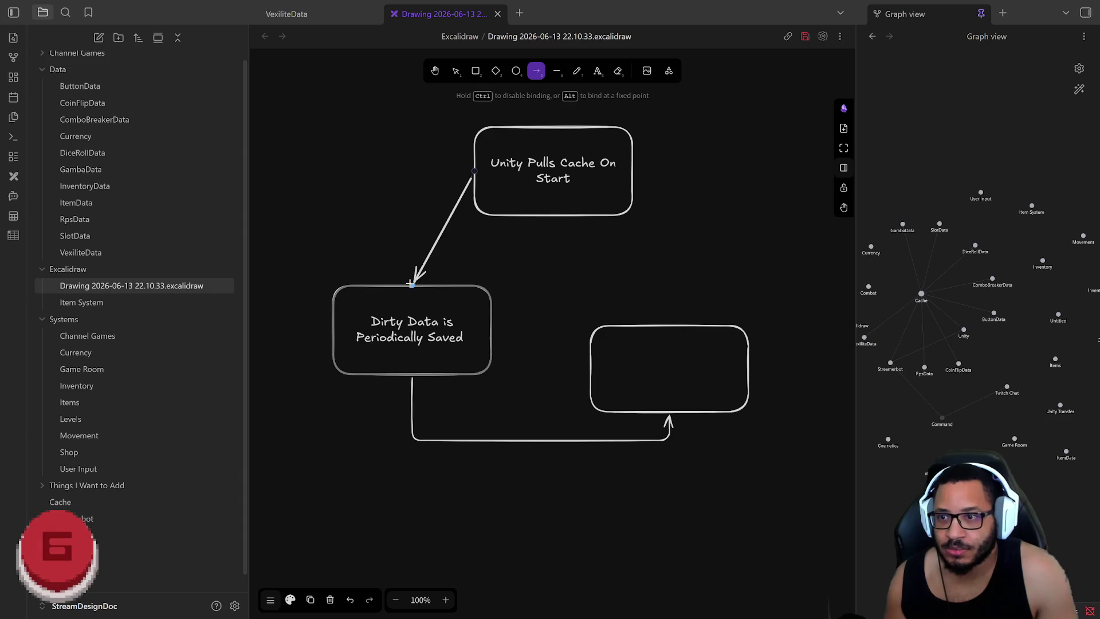
mouse_move(441, 230)
mouse_down()
mouse_move(412, 186)
mouse_move(399, 201)
mouse_up()
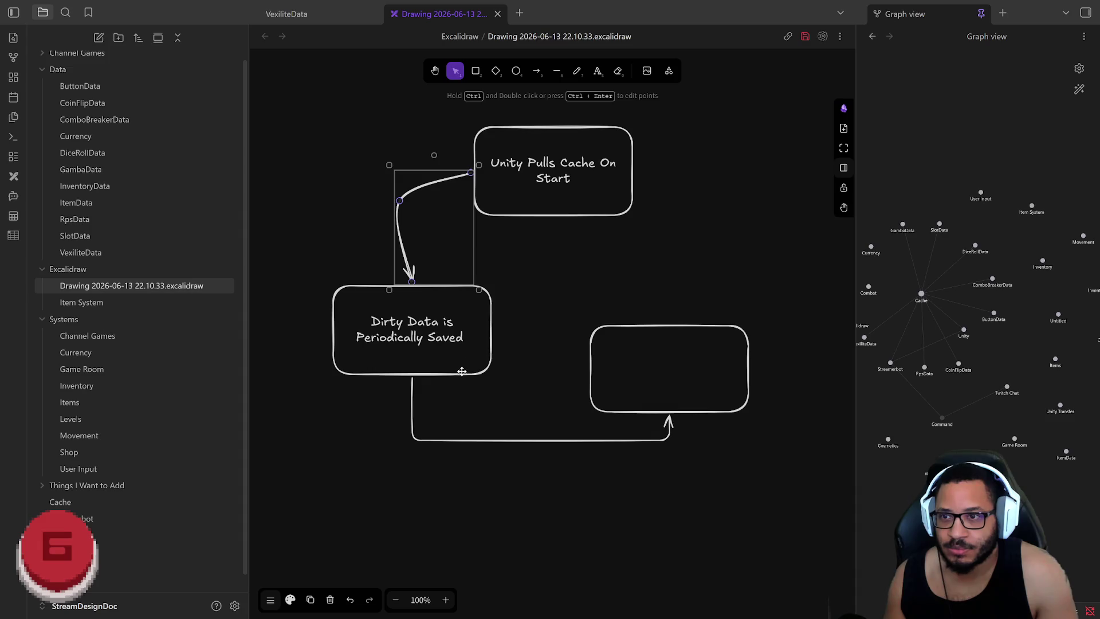
click(636, 393)
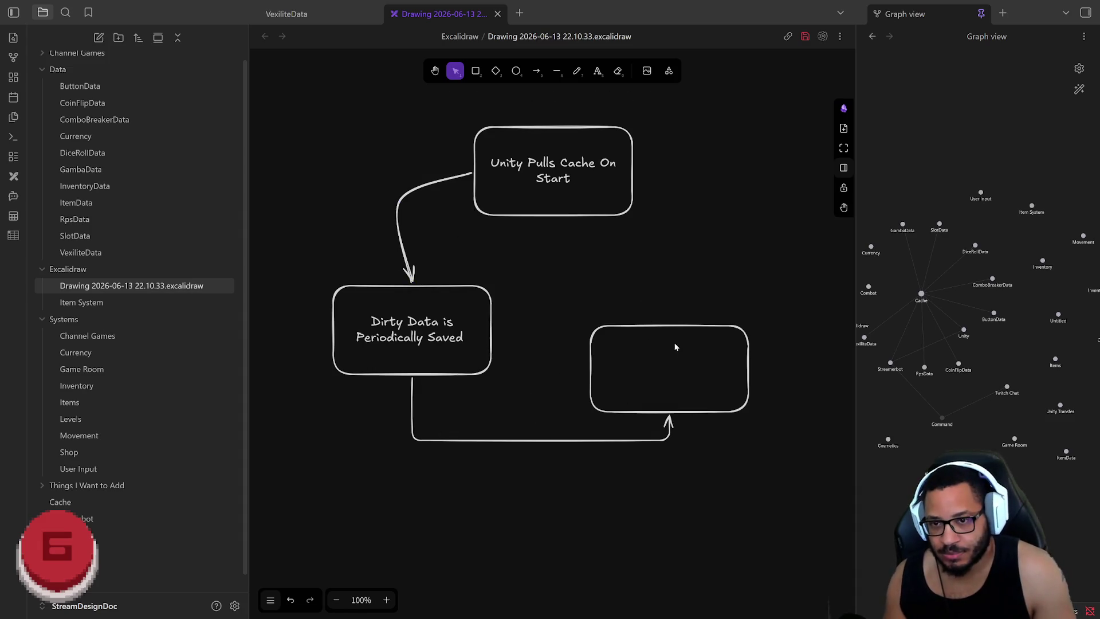
click(678, 325)
key(Return)
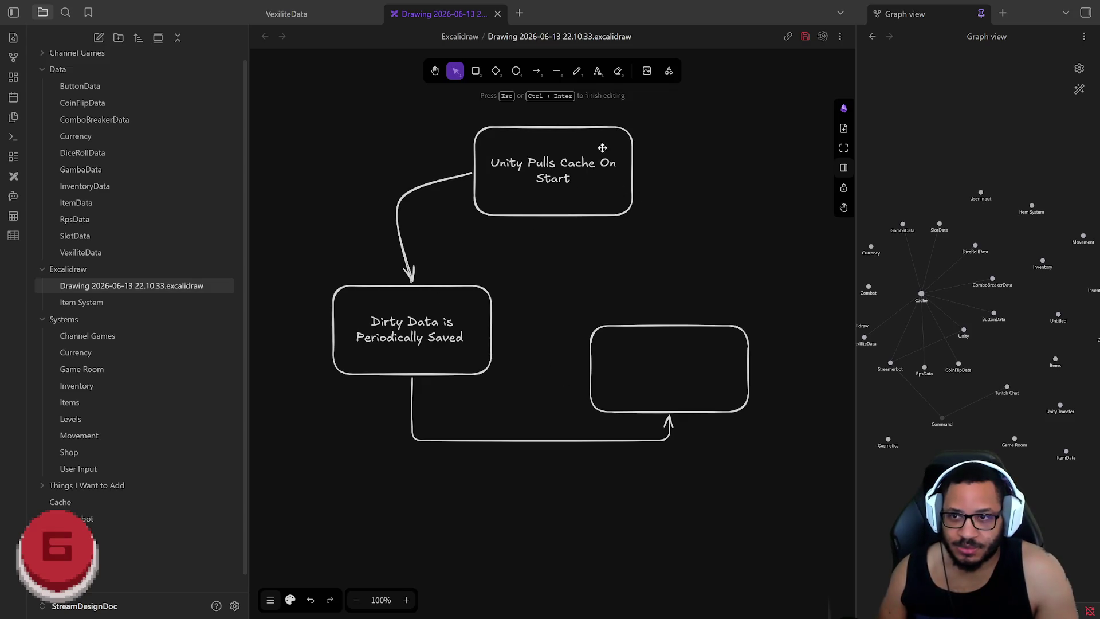
Marquee-select the whole three-box flowchart with its arrows and delete it, leaving a blank canvas
drag(733, 509, 256, 114)
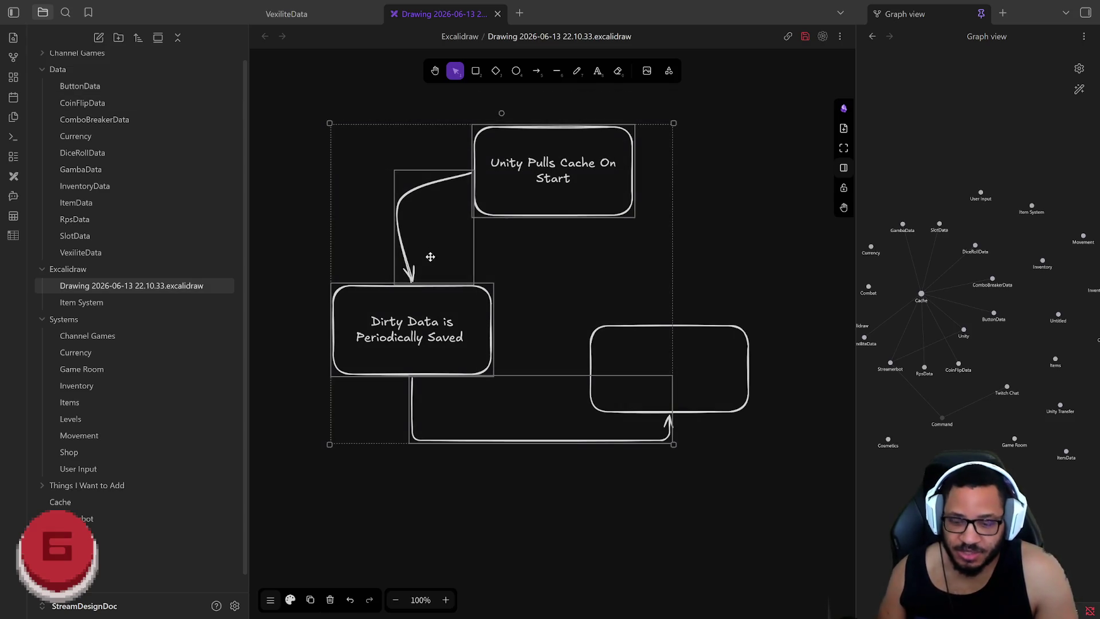
key(Delete)
key(Delete)
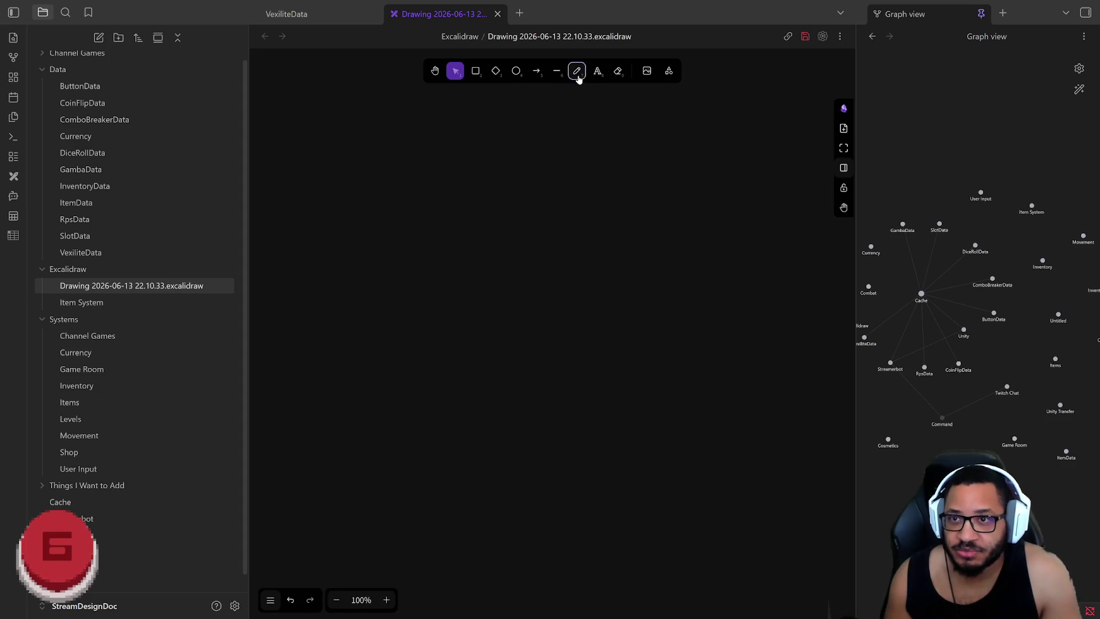
click(577, 71)
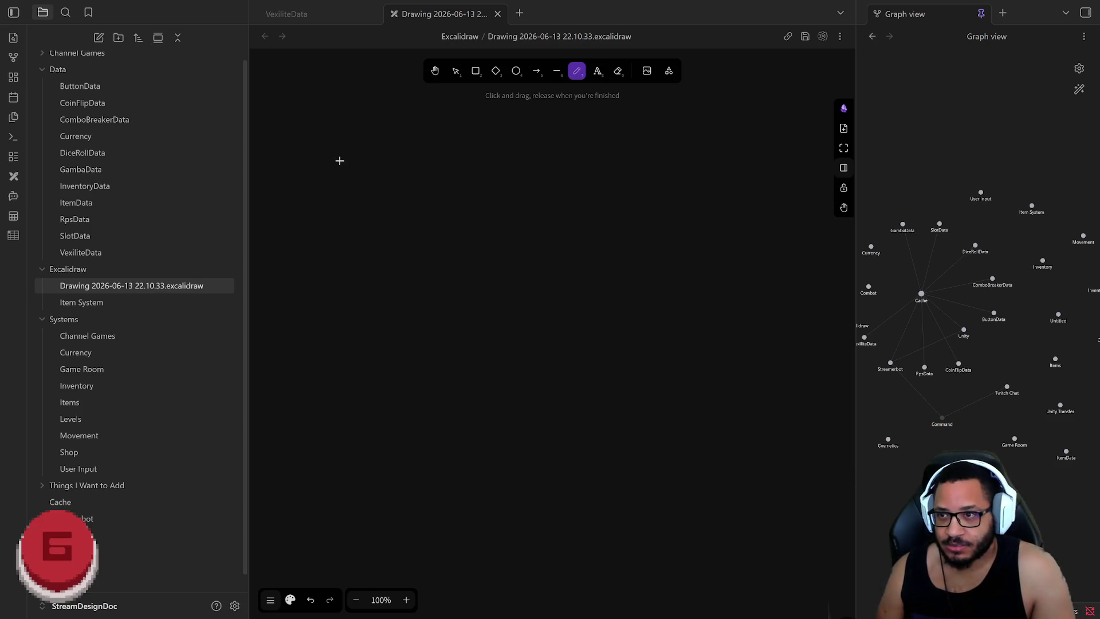
Handwrite the heading '5s - Auto Save' with the pen, undoing a couple of bad strokes
drag(340, 139, 345, 215)
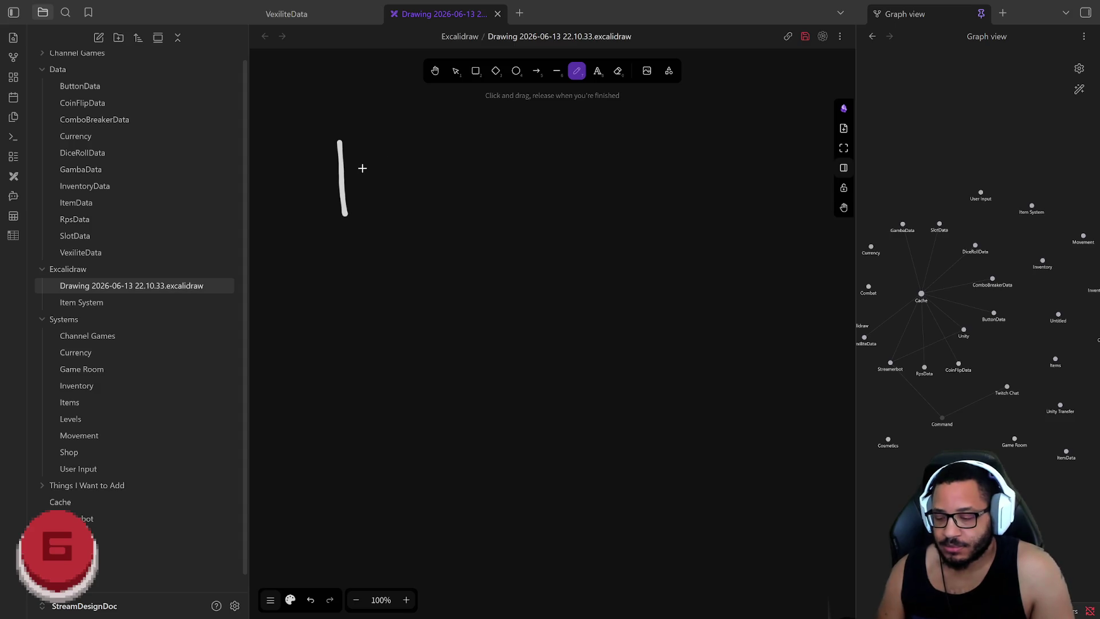
key(ctrl+z)
drag(335, 134, 337, 172)
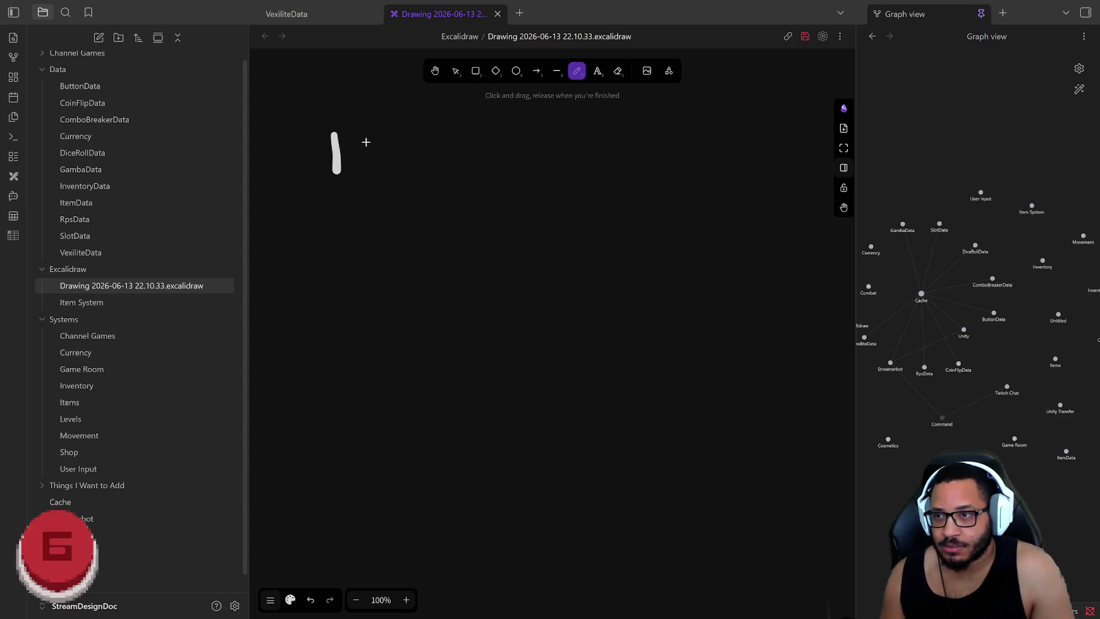
drag(389, 136, 377, 165)
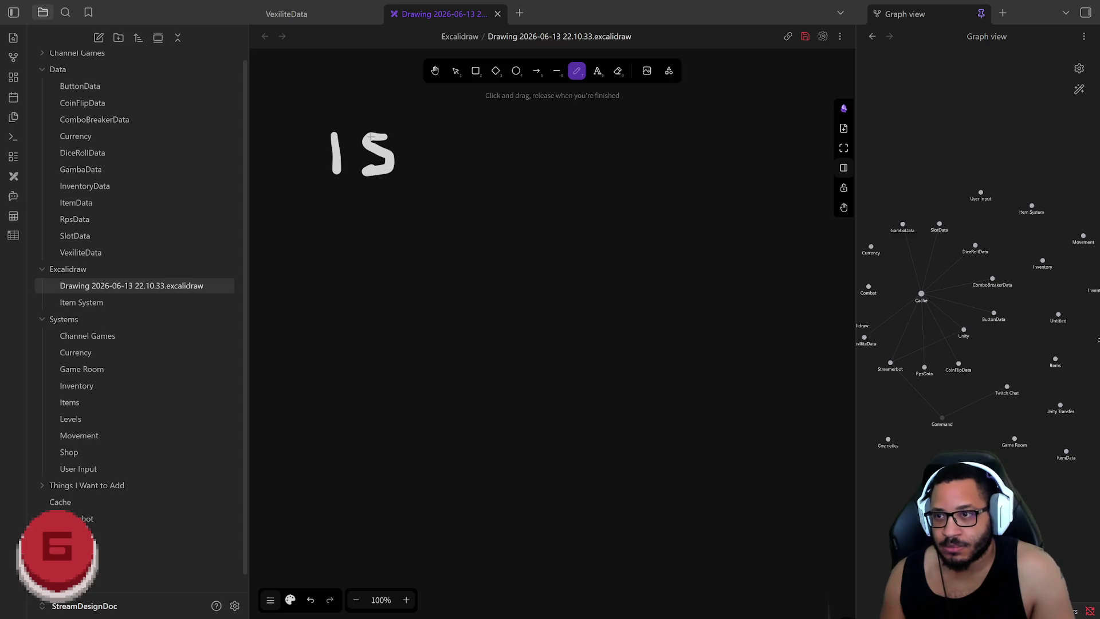
key(ctrl+z)
key(ctrl+z)
mouse_move(385, 135)
mouse_down()
mouse_move(344, 158)
mouse_move(337, 181)
mouse_up()
mouse_move(411, 161)
mouse_down()
mouse_move(473, 136)
mouse_move(492, 171)
mouse_move(483, 165)
mouse_move(529, 178)
mouse_up()
mouse_move(538, 140)
mouse_down()
mouse_move(564, 183)
mouse_move(591, 158)
mouse_move(599, 172)
mouse_move(632, 176)
mouse_move(753, 175)
mouse_up()
mouse_move(417, 177)
mouse_down()
mouse_move(419, 195)
mouse_move(395, 201)
mouse_up()
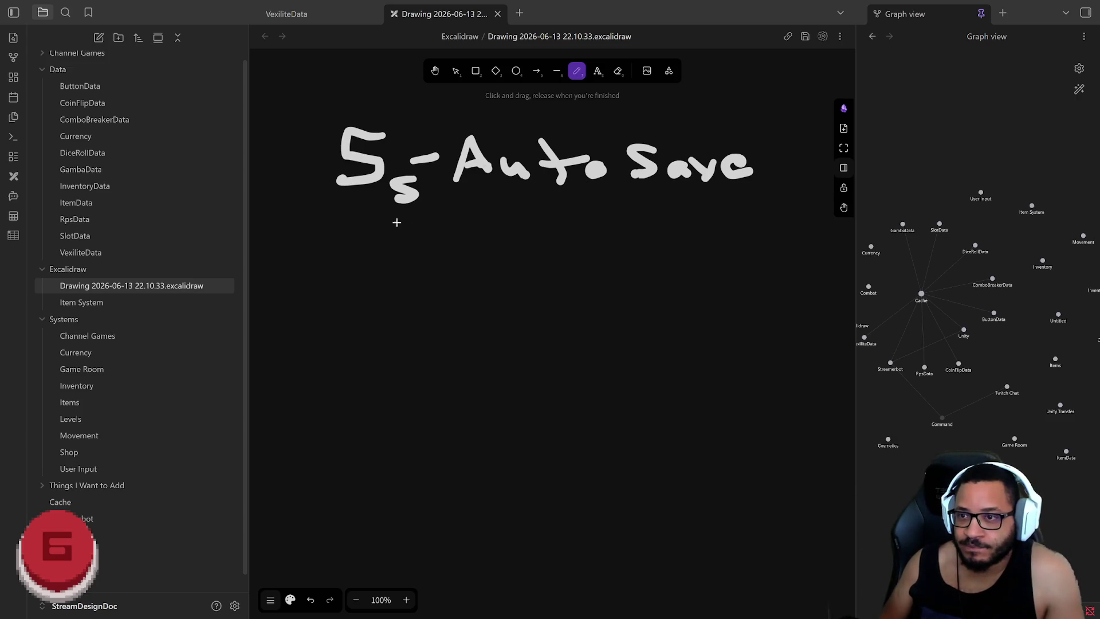
Underline the heading and handwrite '0 - Changes = no save' beneath it
drag(327, 216, 823, 201)
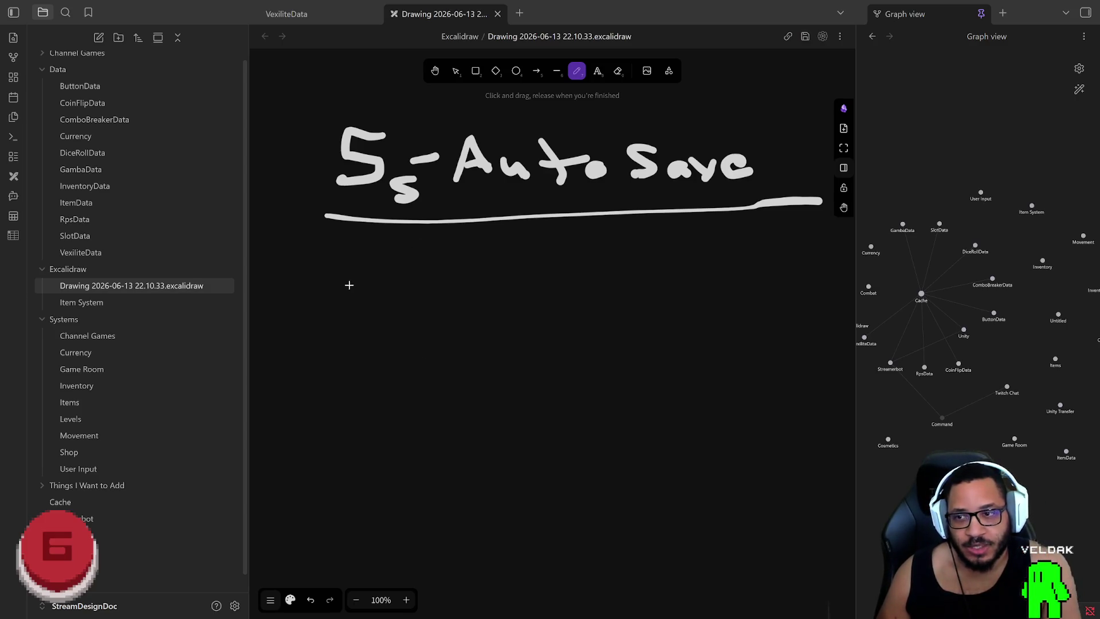
drag(378, 248, 344, 246)
drag(420, 275, 476, 272)
mouse_move(539, 255)
mouse_down()
mouse_move(537, 294)
mouse_move(630, 292)
mouse_up()
mouse_move(635, 292)
mouse_down()
mouse_move(660, 292)
mouse_move(658, 310)
mouse_up()
drag(711, 280, 740, 296)
drag(409, 332, 455, 335)
mouse_move(413, 348)
mouse_down()
mouse_move(537, 352)
mouse_move(558, 335)
mouse_up()
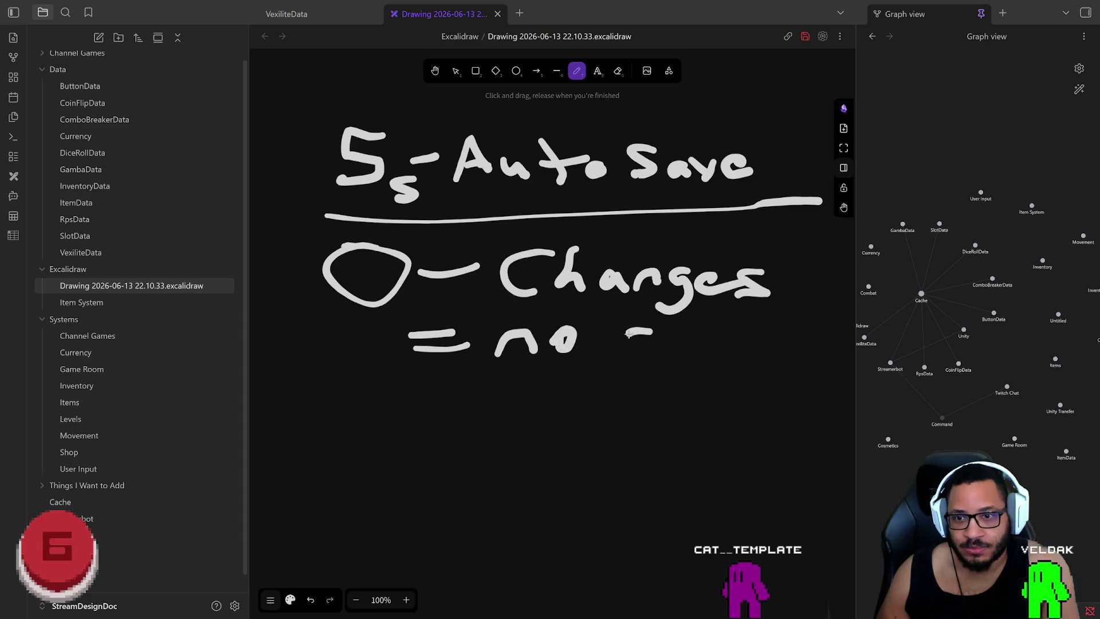
drag(640, 336, 615, 354)
mouse_move(679, 341)
mouse_down()
mouse_move(688, 360)
mouse_move(718, 339)
mouse_move(754, 363)
mouse_up()
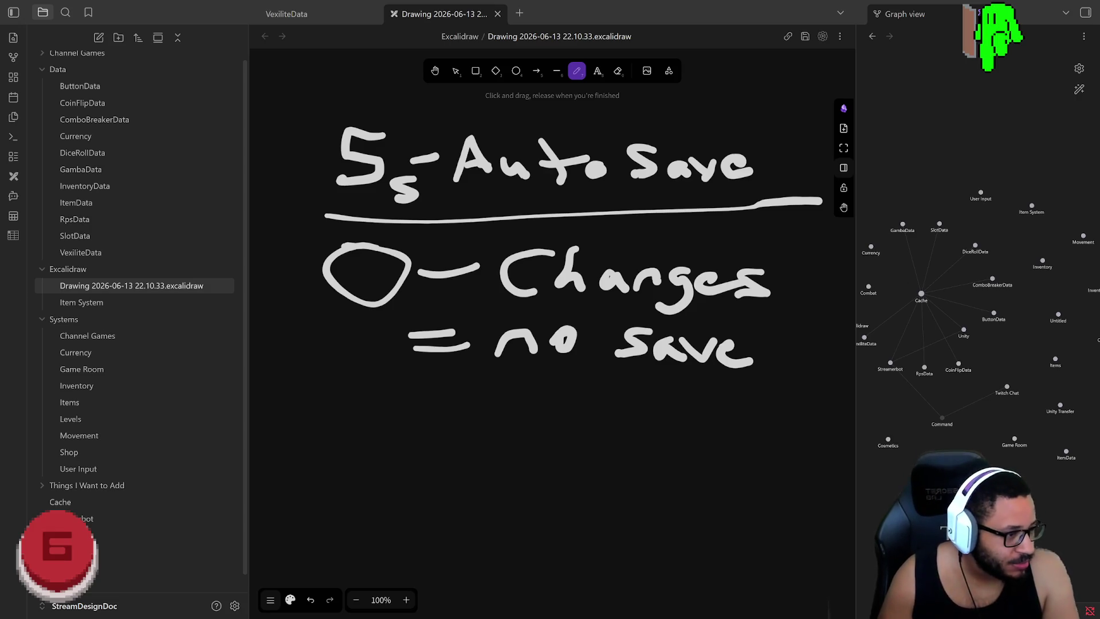
Switch to Steam's library showing the Noita page and bring up the Friends & Chat list
key(alt+Tab)
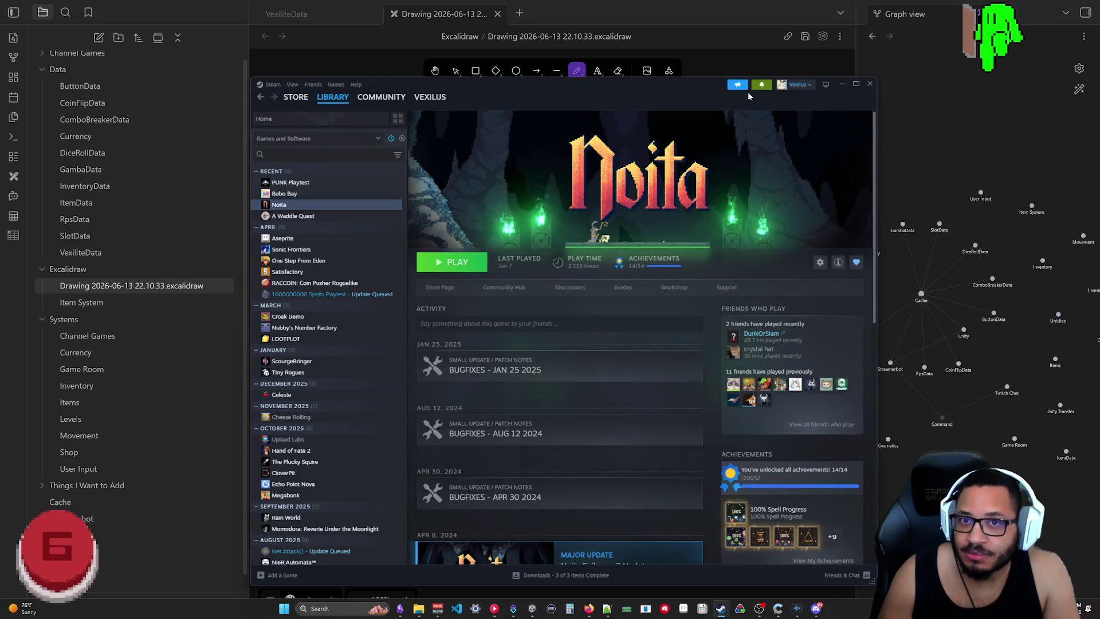
click(869, 83)
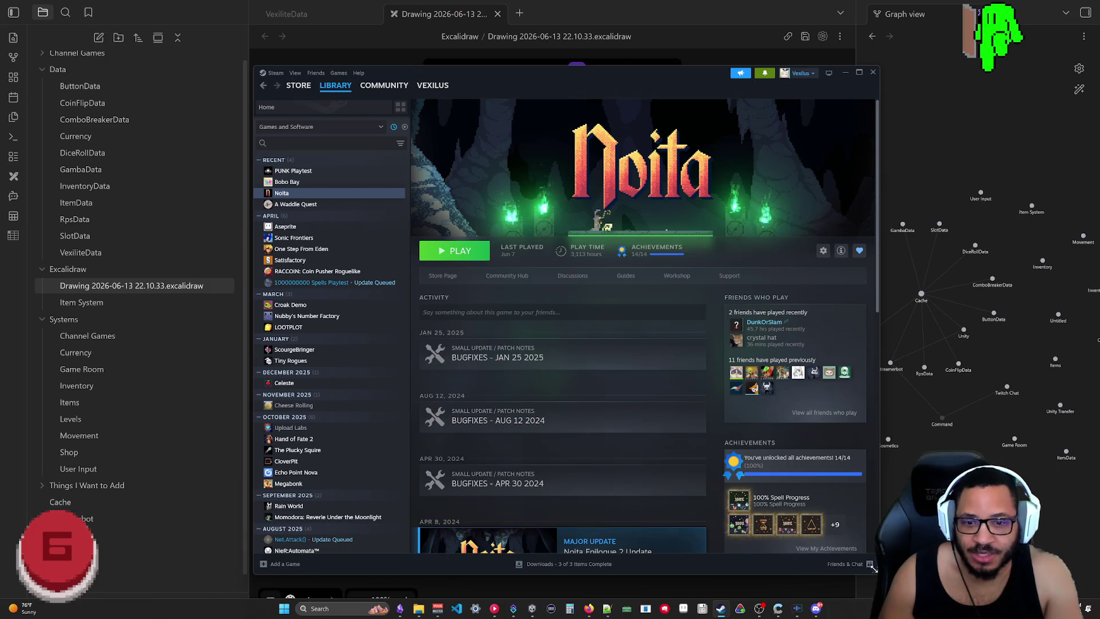
click(844, 563)
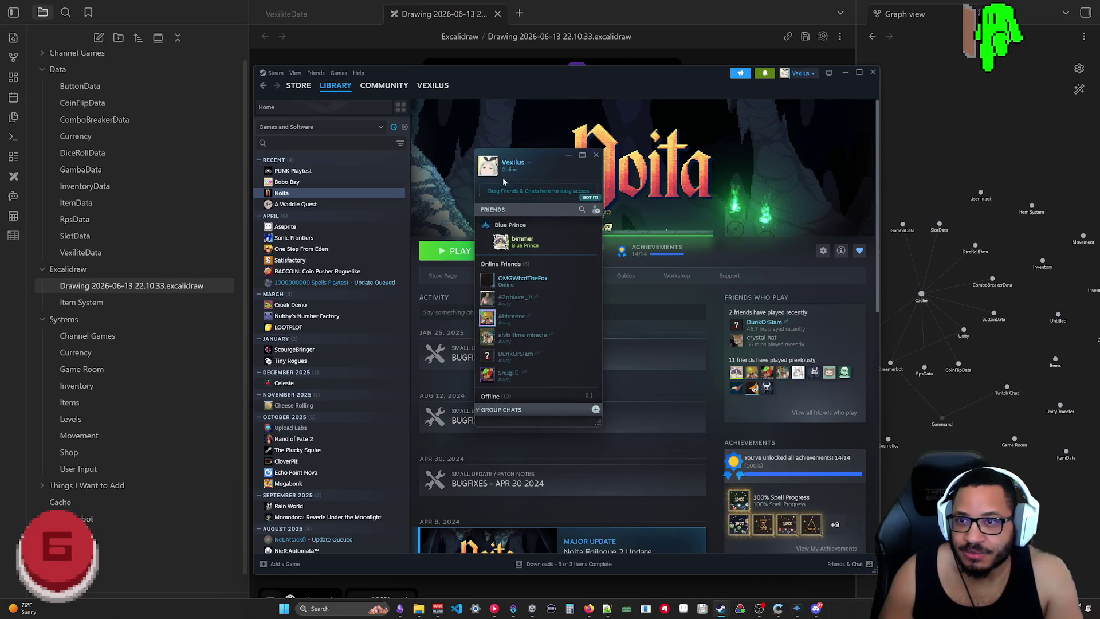
Open your own community profile from the friends list, then minimize the Steam window
click(519, 166)
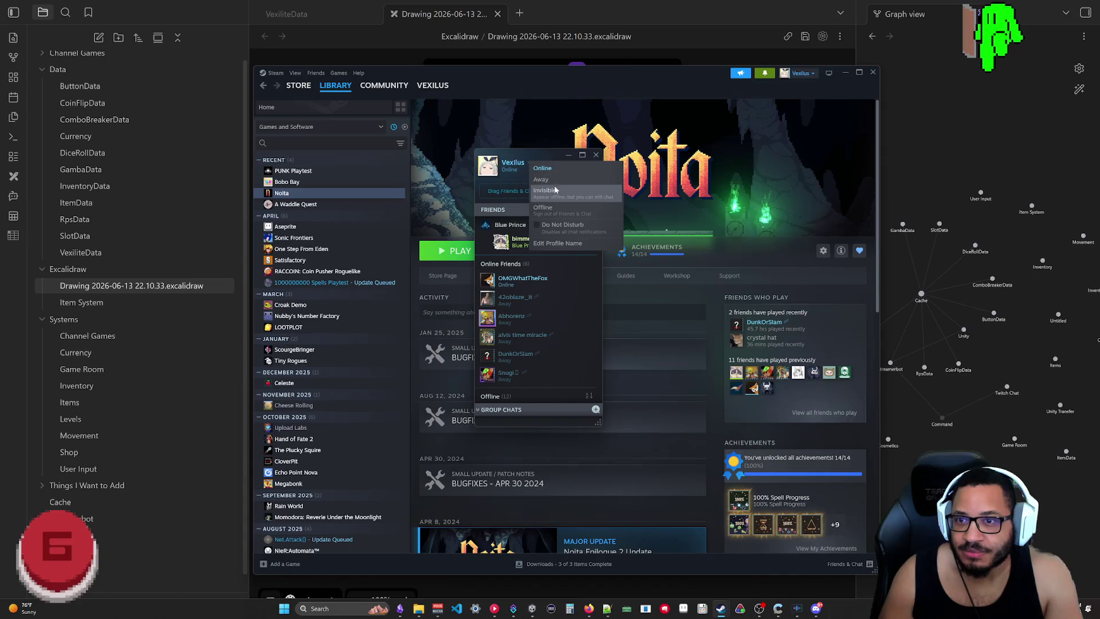
click(488, 166)
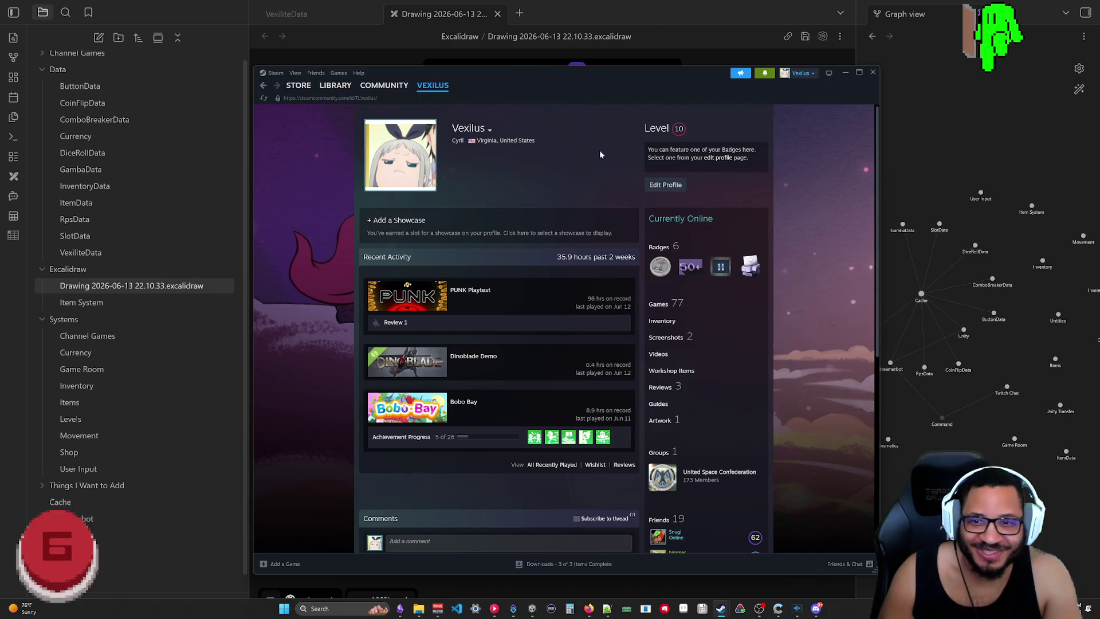
mouse_move(648, 75)
mouse_down()
mouse_move(689, 70)
mouse_move(673, 79)
mouse_up()
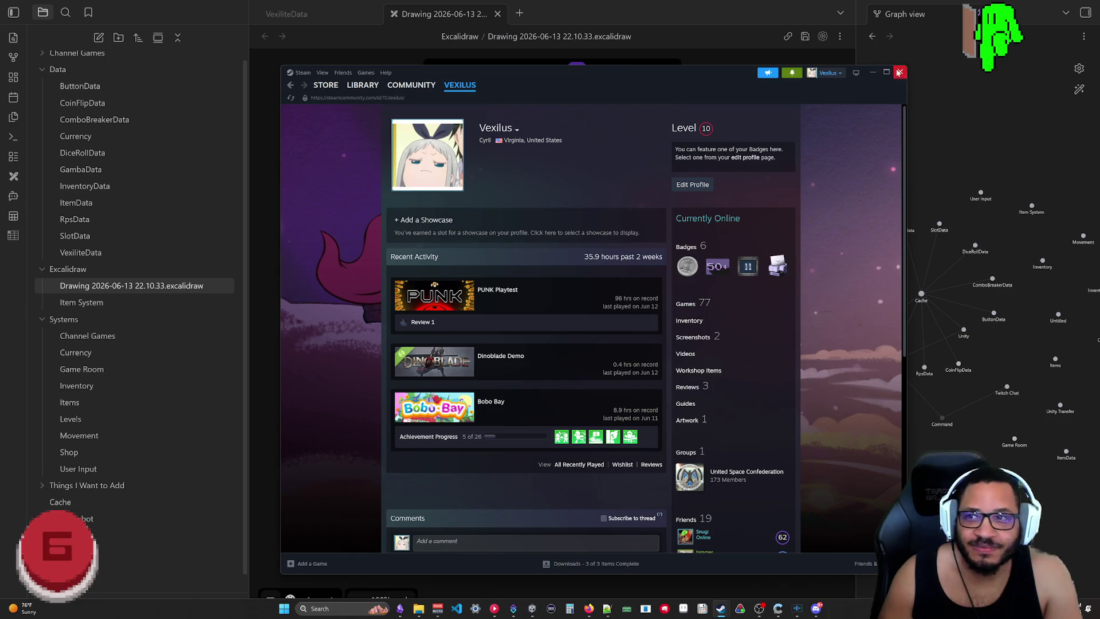
click(871, 74)
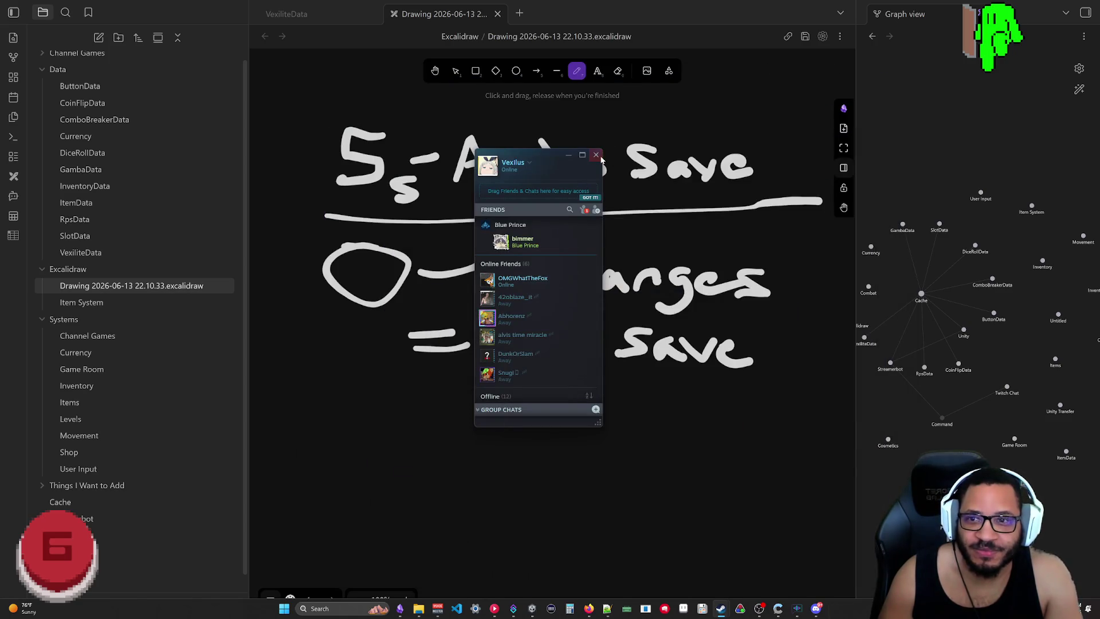
Close Steam's friends list and widen the Obsidian drawing pane
click(595, 155)
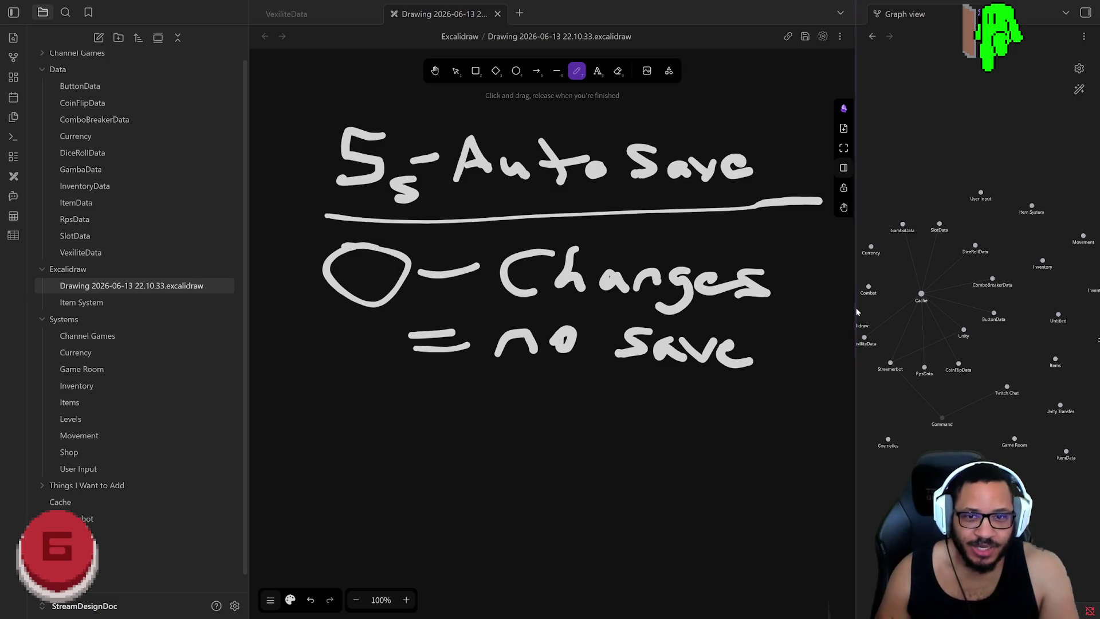
mouse_move(857, 312)
mouse_down()
mouse_move(834, 287)
mouse_move(808, 296)
mouse_up()
scroll(603, 305, down, 5)
scroll(604, 305, up, 3)
ctrl+scroll(627, 294, down, 2)
ctrl+scroll(628, 294, down, 3)
Pan the Excalidraw canvas to recentre the auto-save note
drag(634, 247, 558, 251)
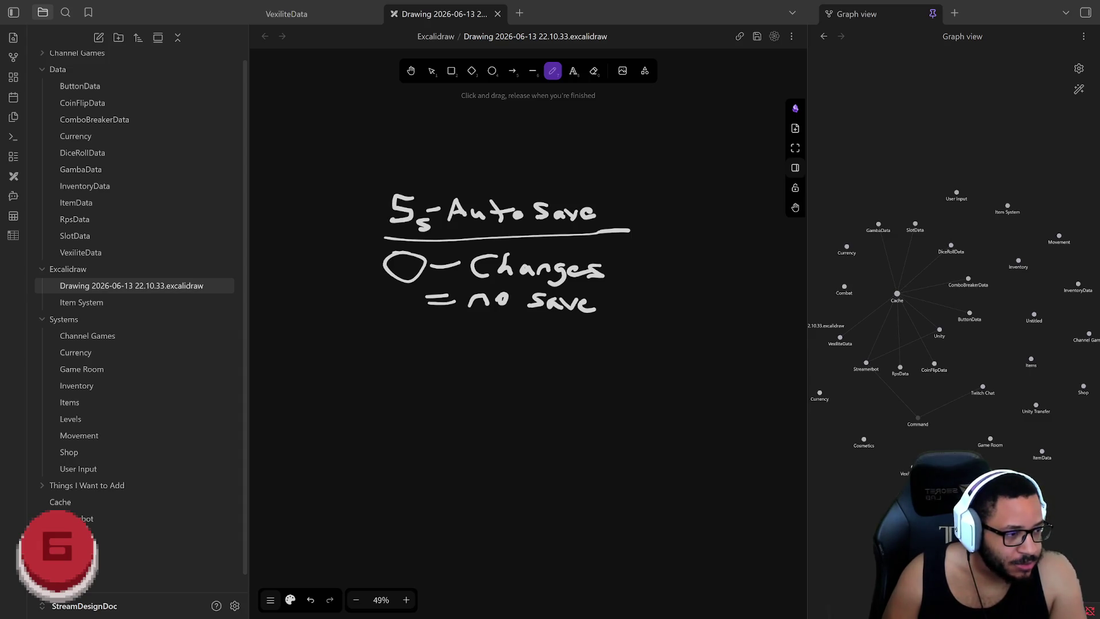
Return to Steam's Friends & Chat and tick the first incoming friend request
key(alt+Tab)
click(866, 563)
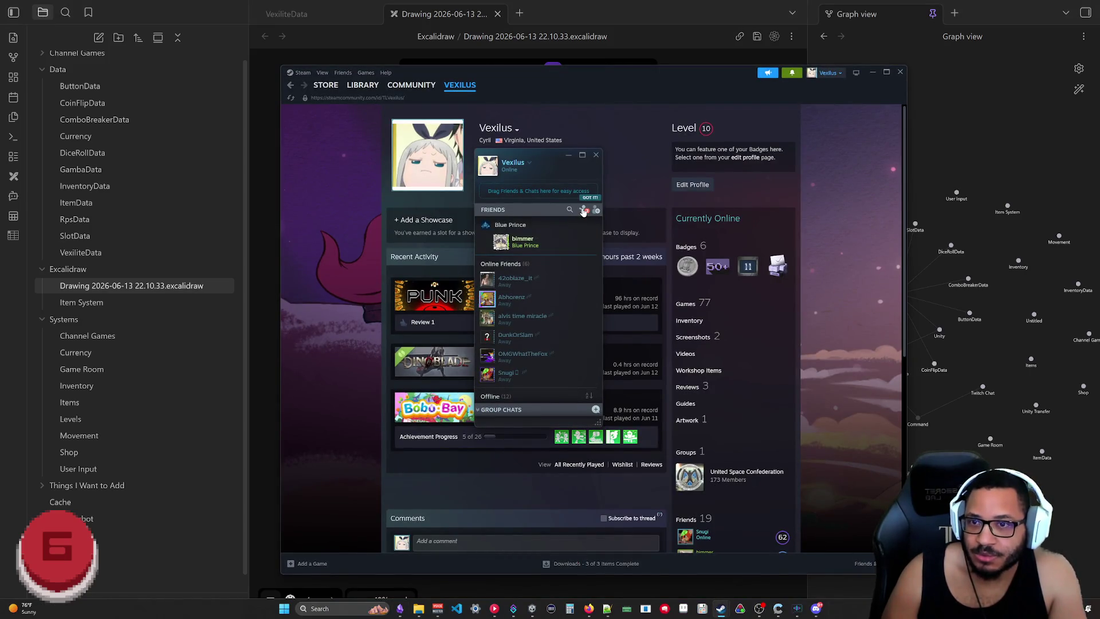
click(583, 211)
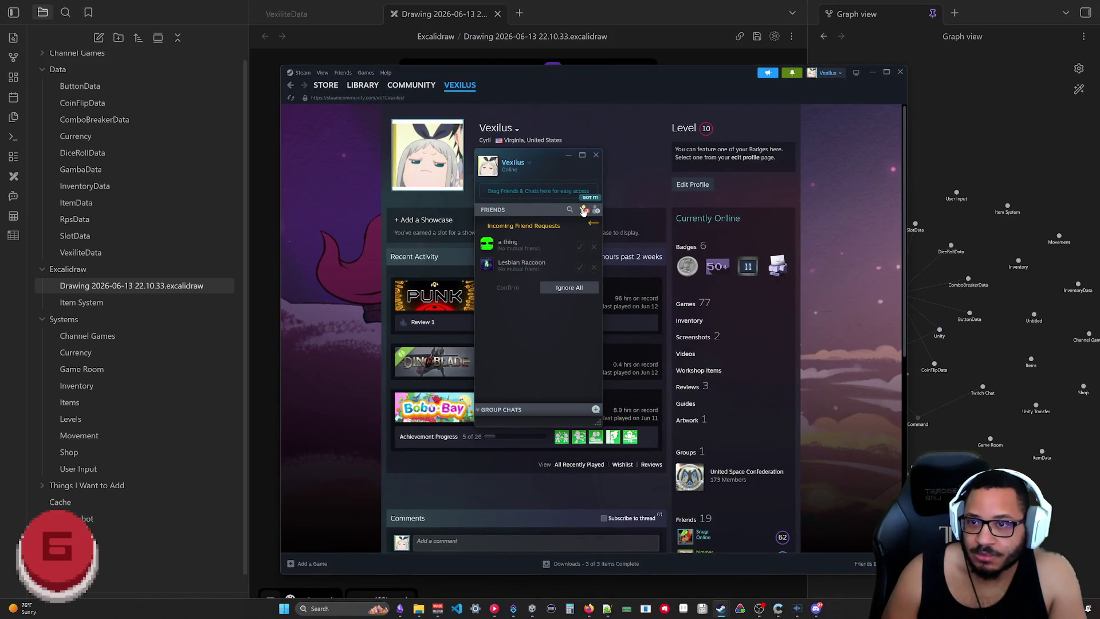
click(580, 248)
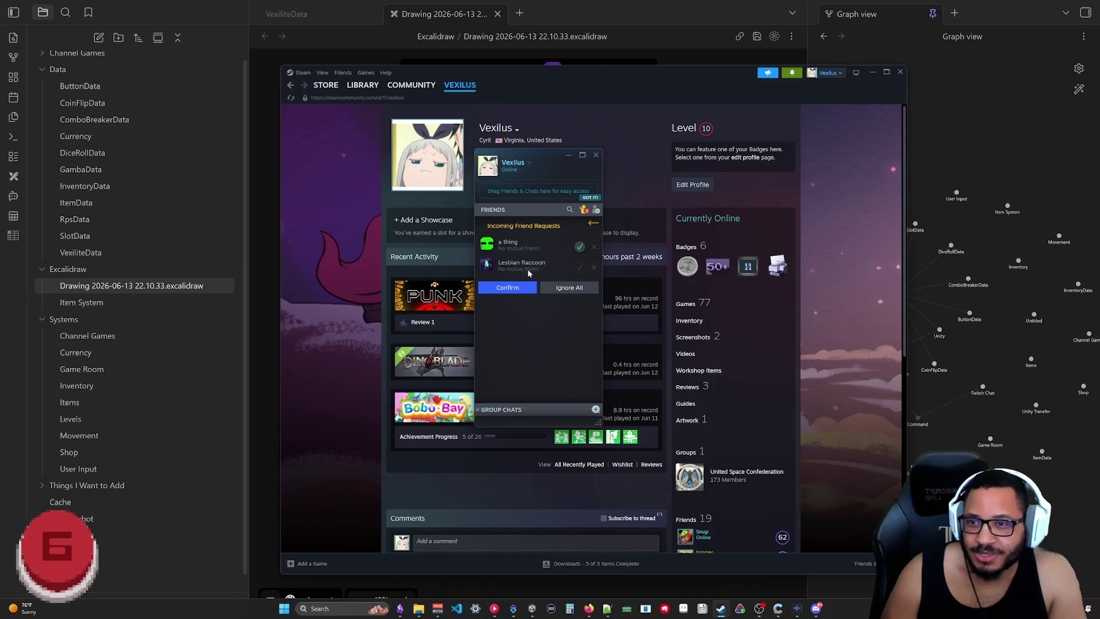
View the second requester's community profile from the request's context menu
right_click(549, 262)
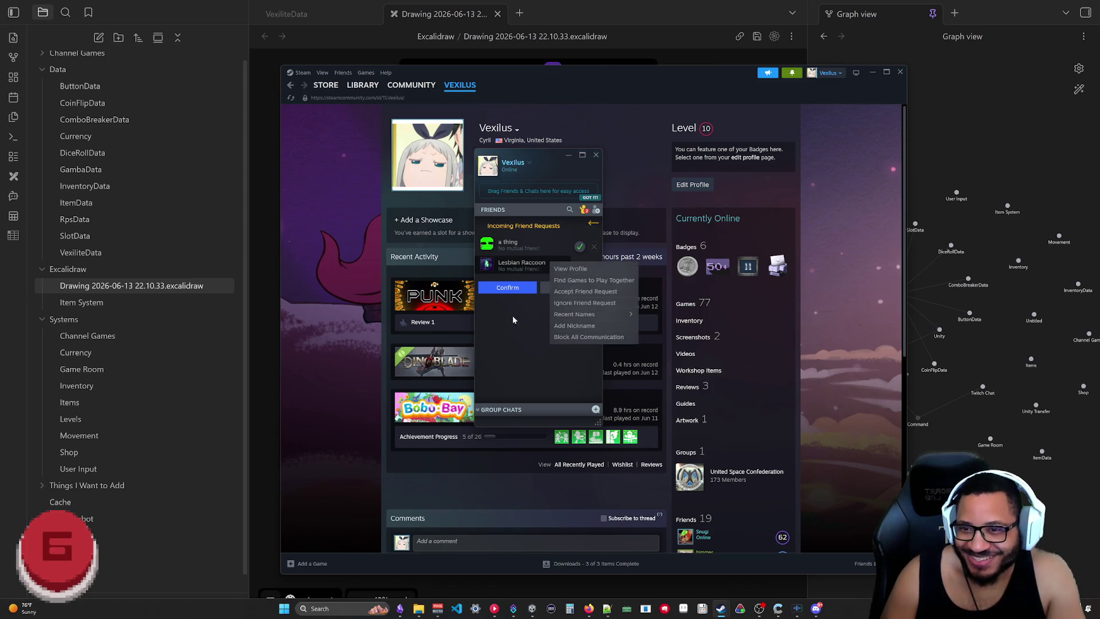
click(513, 302)
right_click(541, 262)
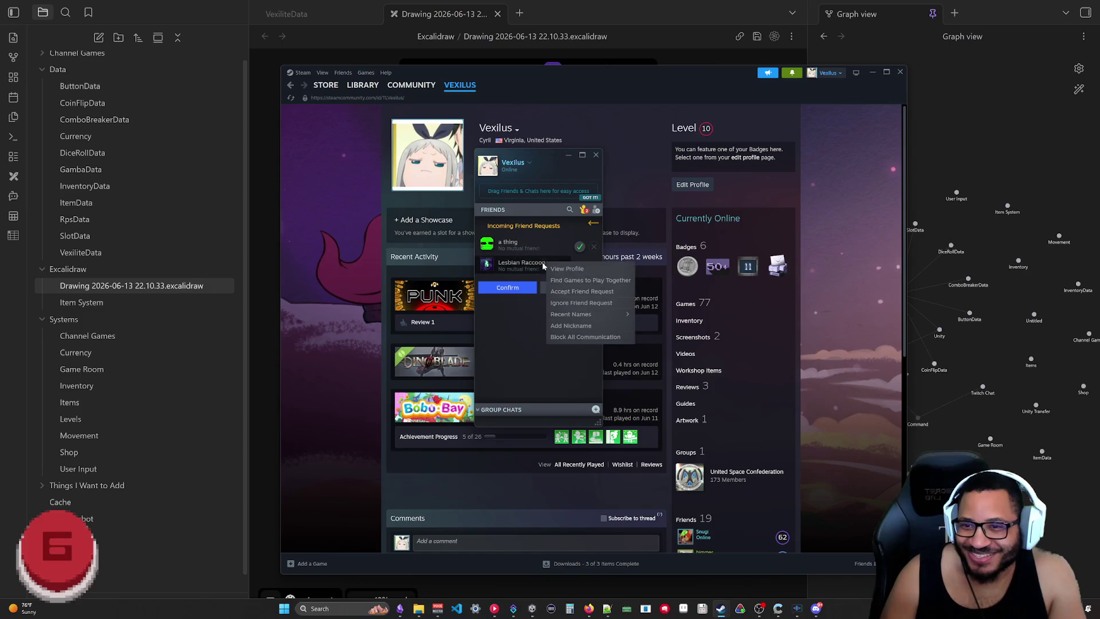
click(551, 269)
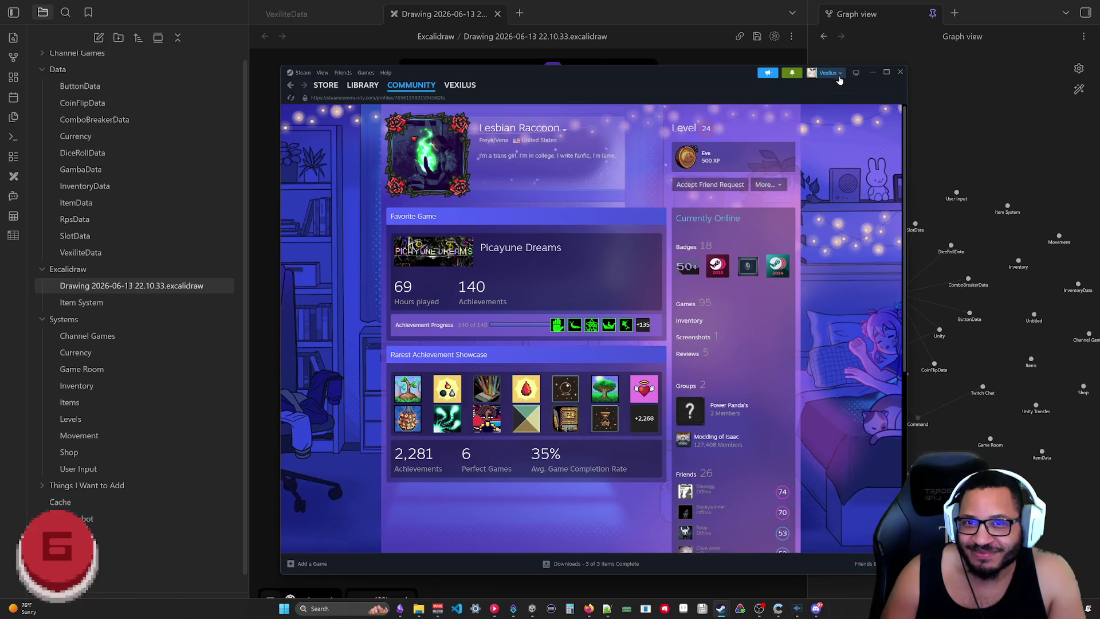
Accept the marked friend requests including the second one, then close the friends list
click(863, 563)
click(580, 266)
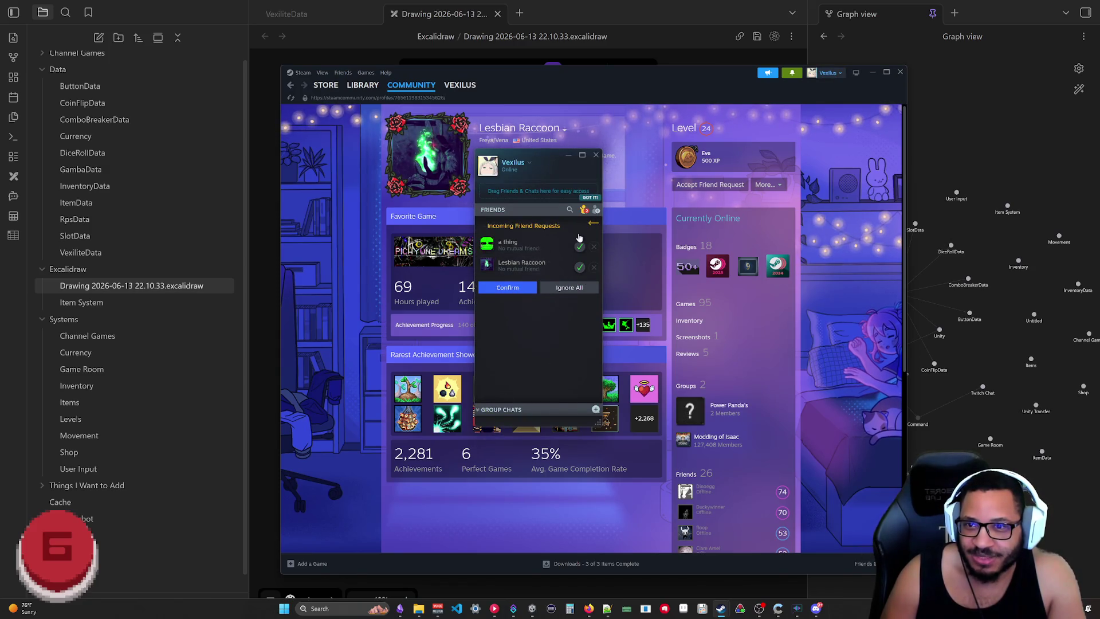
click(507, 288)
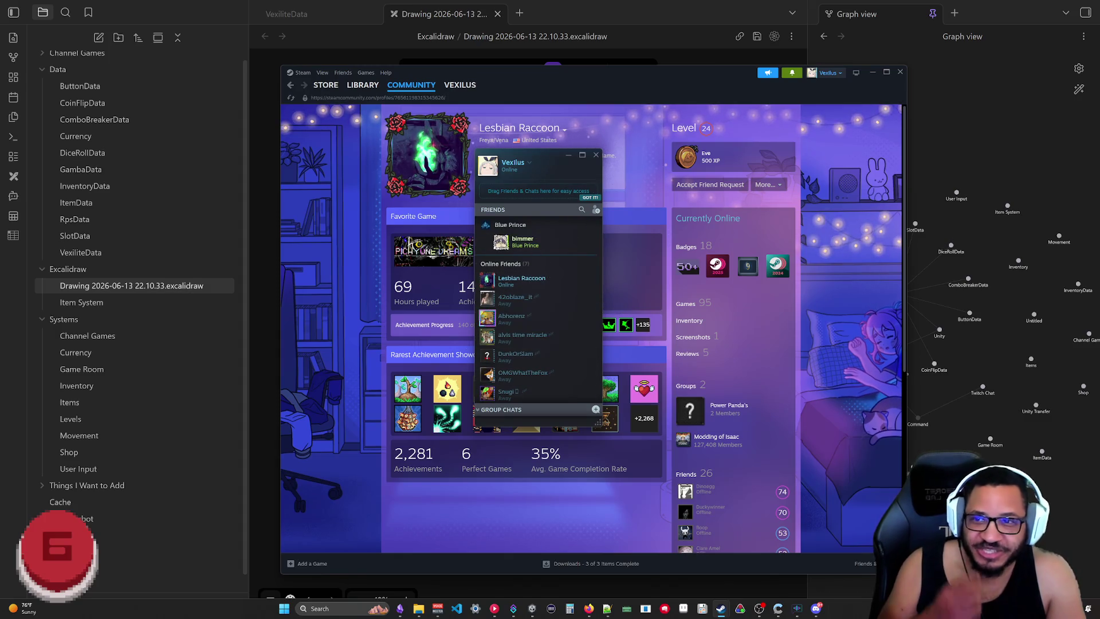
click(595, 155)
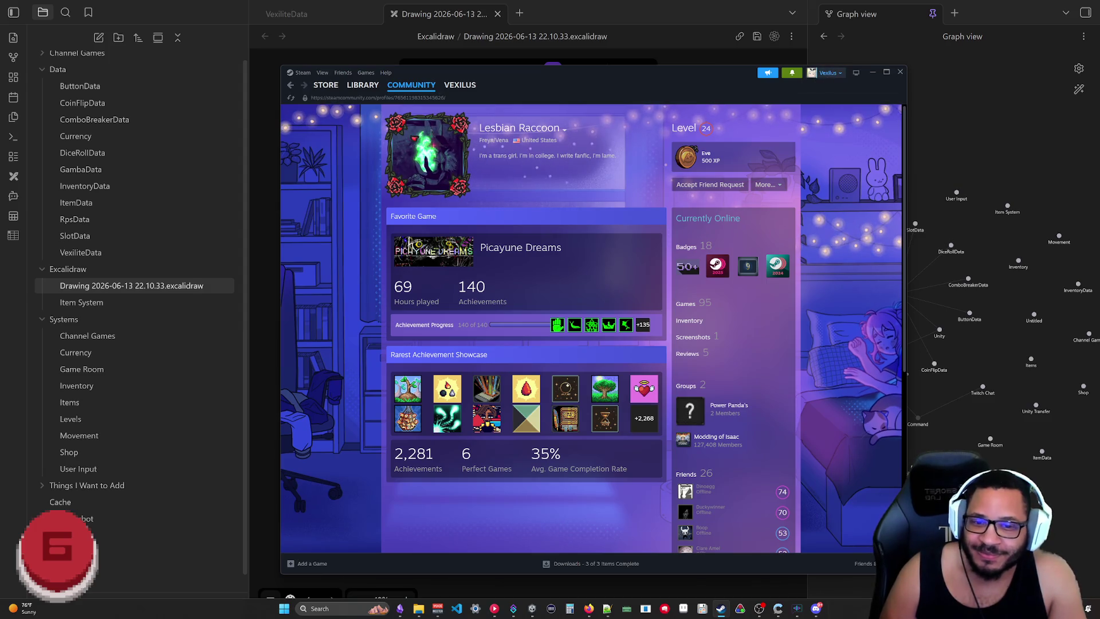
Briefly reopen and close the friends list, then minimize Steam to reveal the drawing
click(863, 563)
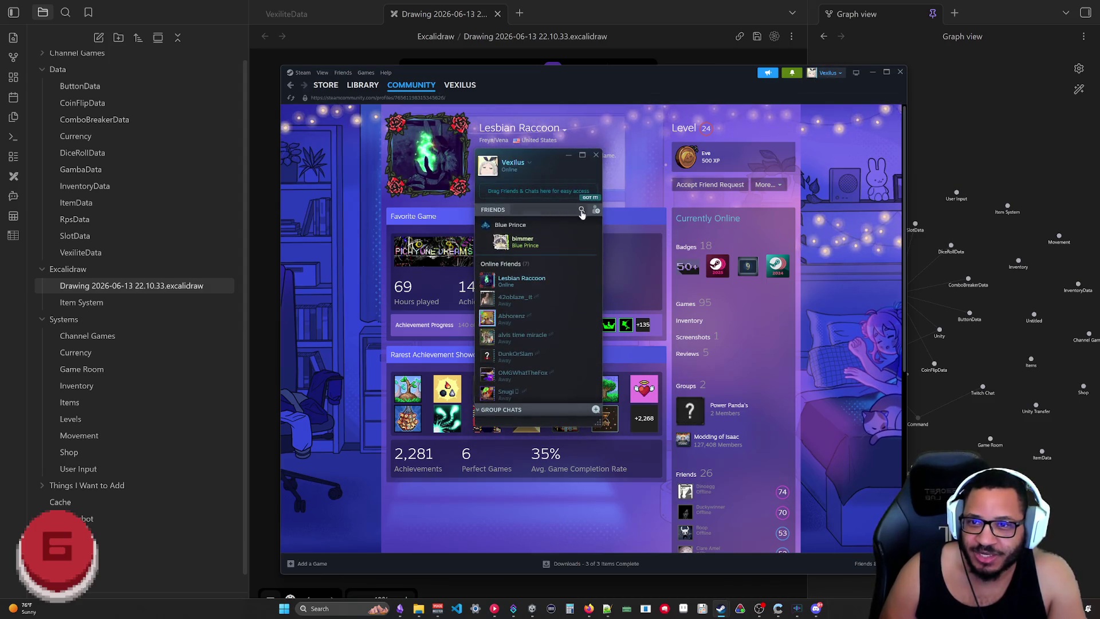
click(378, 171)
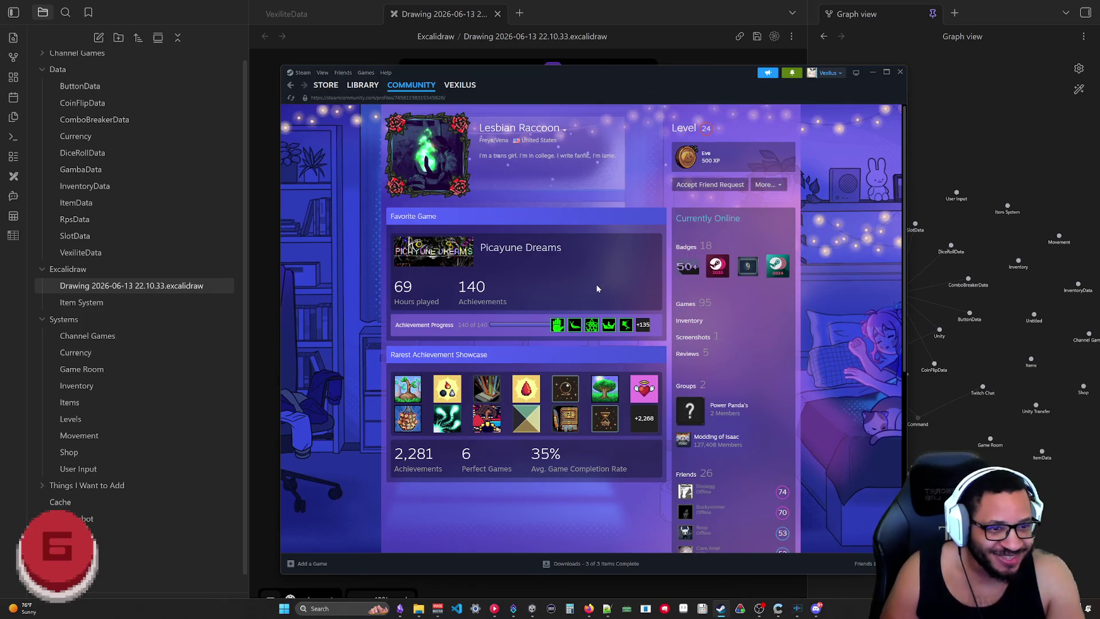
click(873, 73)
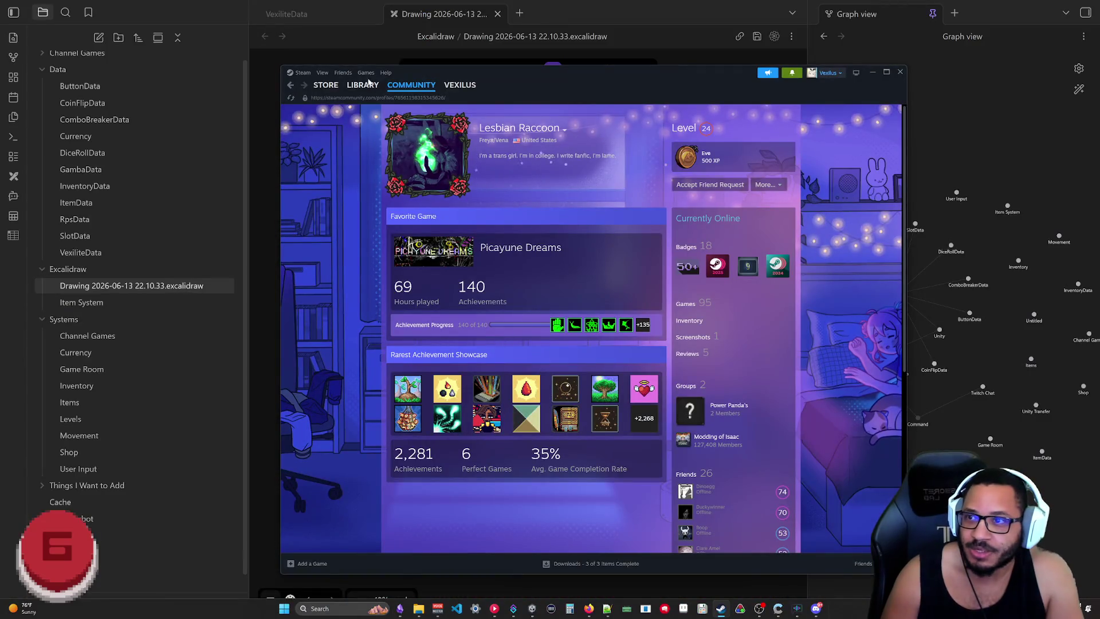
click(353, 85)
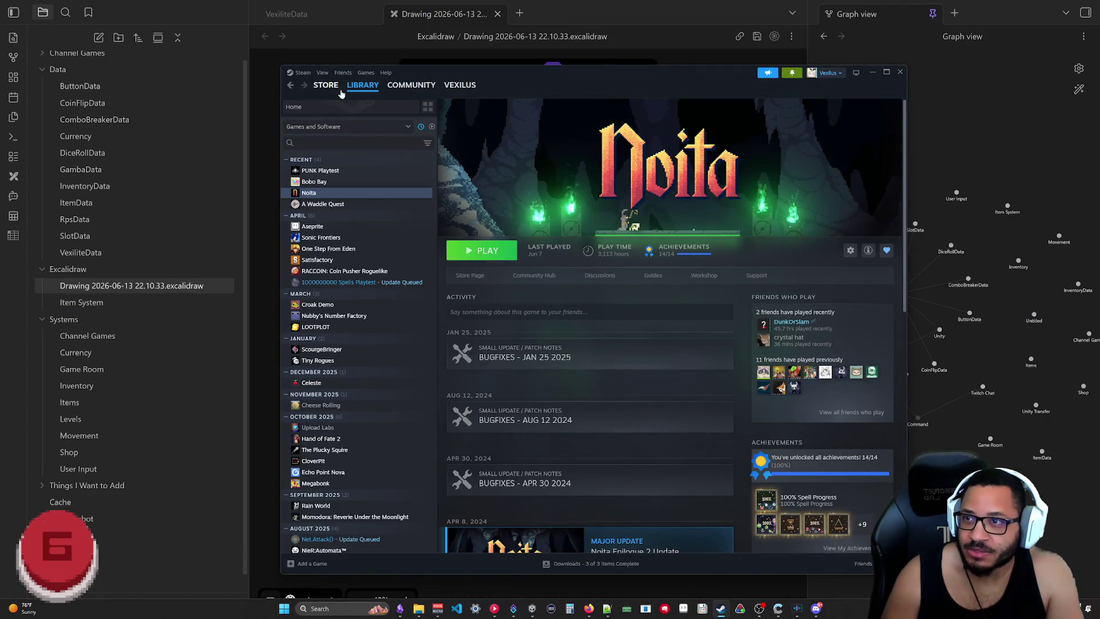
Switch between the Steam Store and Library pages
click(327, 84)
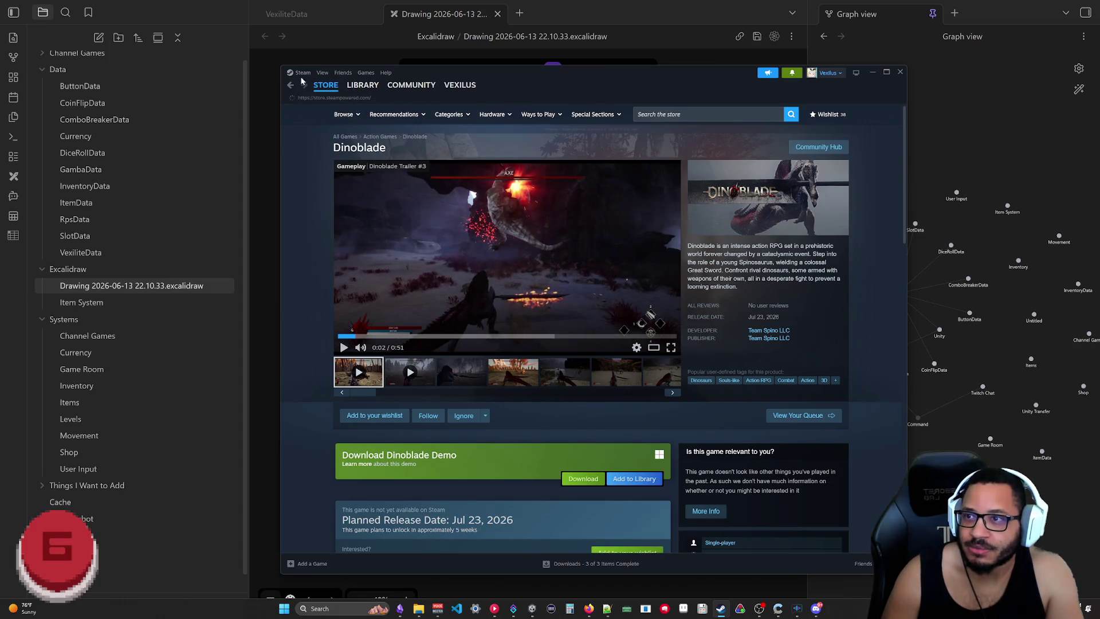
click(326, 84)
click(364, 87)
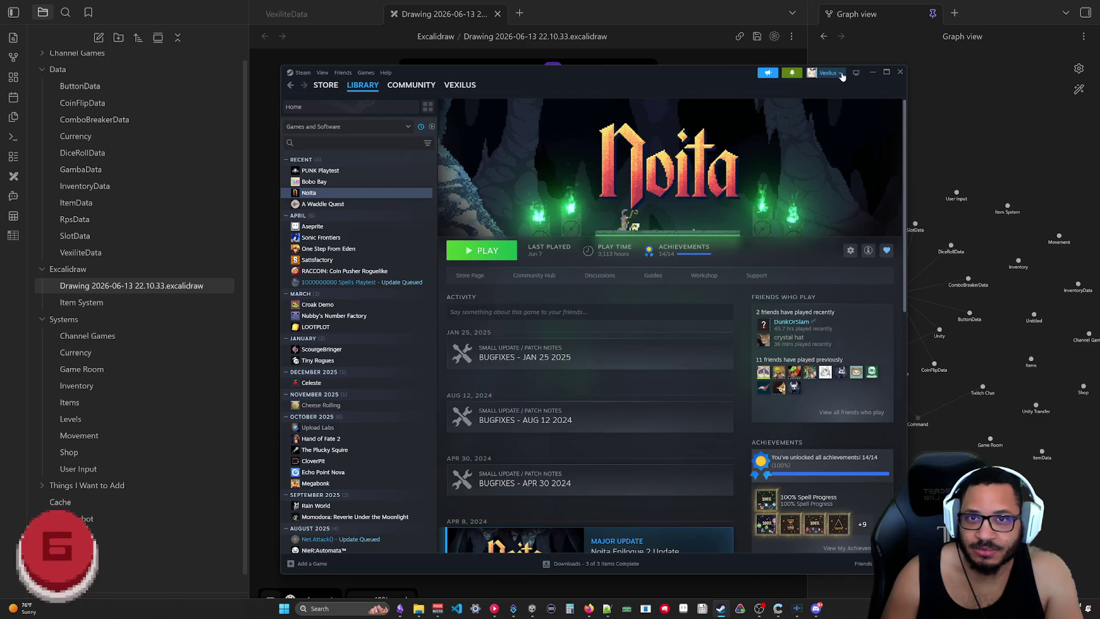
Minimize and restore Steam from the taskbar, landing on the Store front page
click(899, 71)
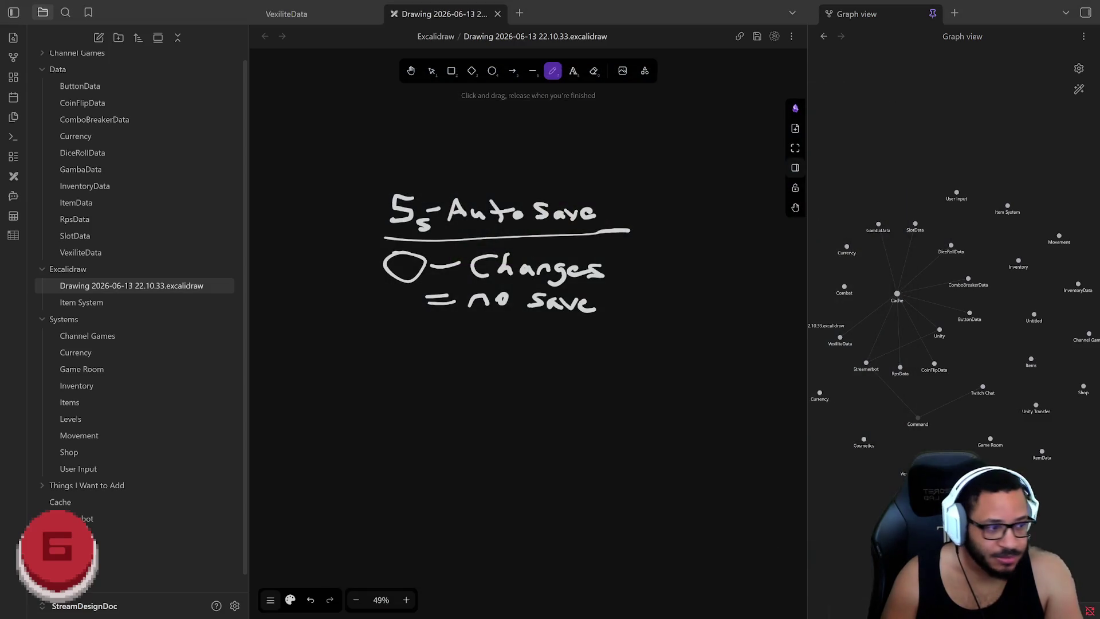
click(720, 608)
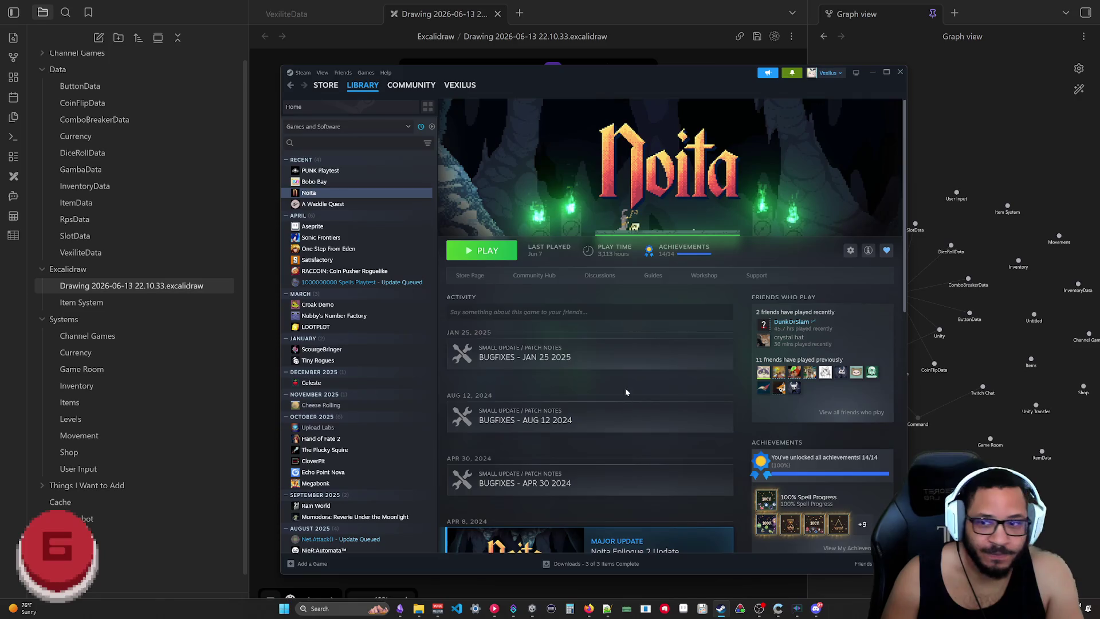
click(325, 85)
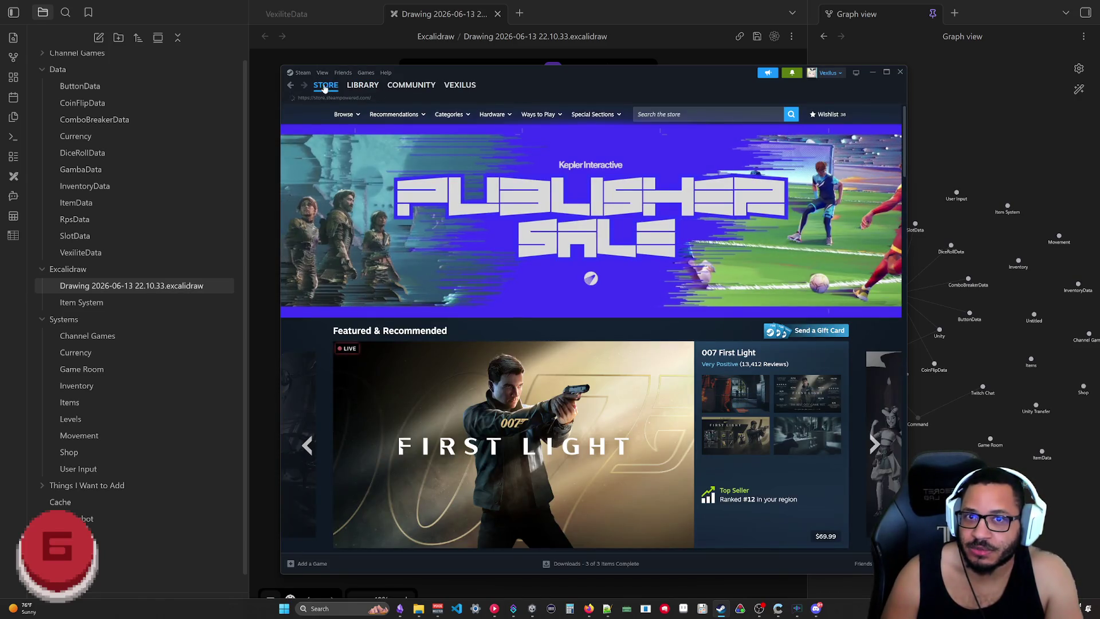
Open the Steam wishlist from the store header
click(829, 113)
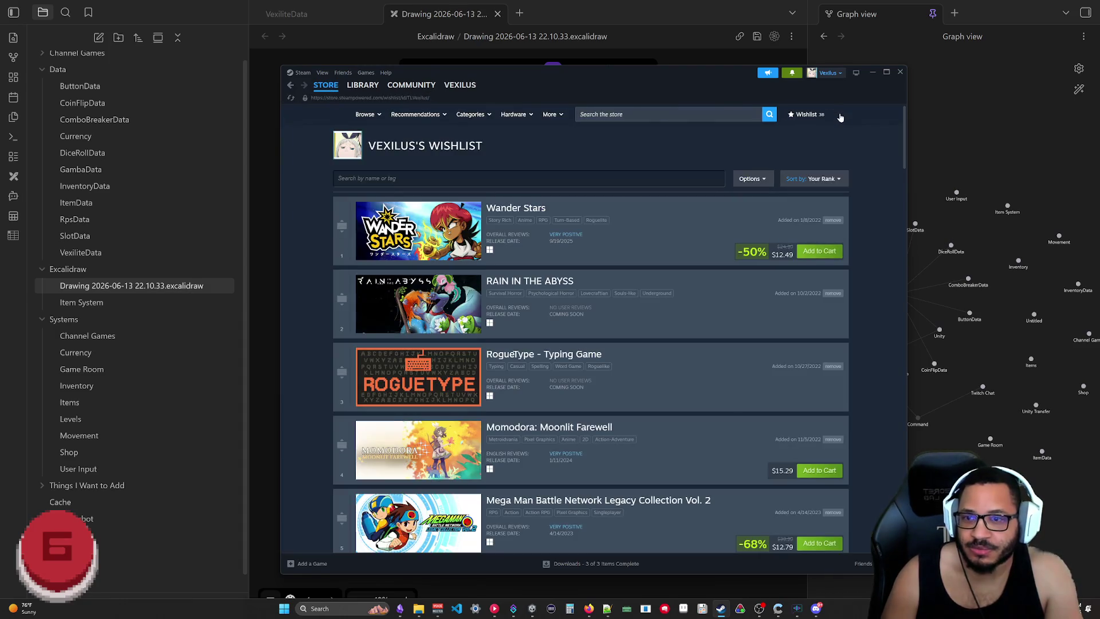
scroll(632, 264, down, 5)
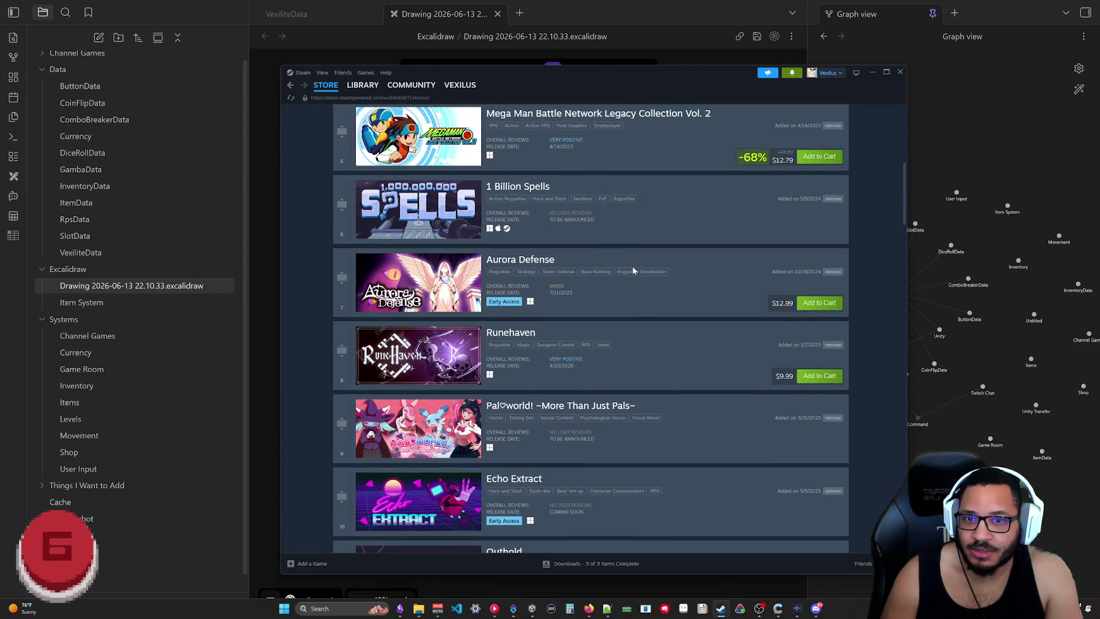
scroll(571, 254, down, 5)
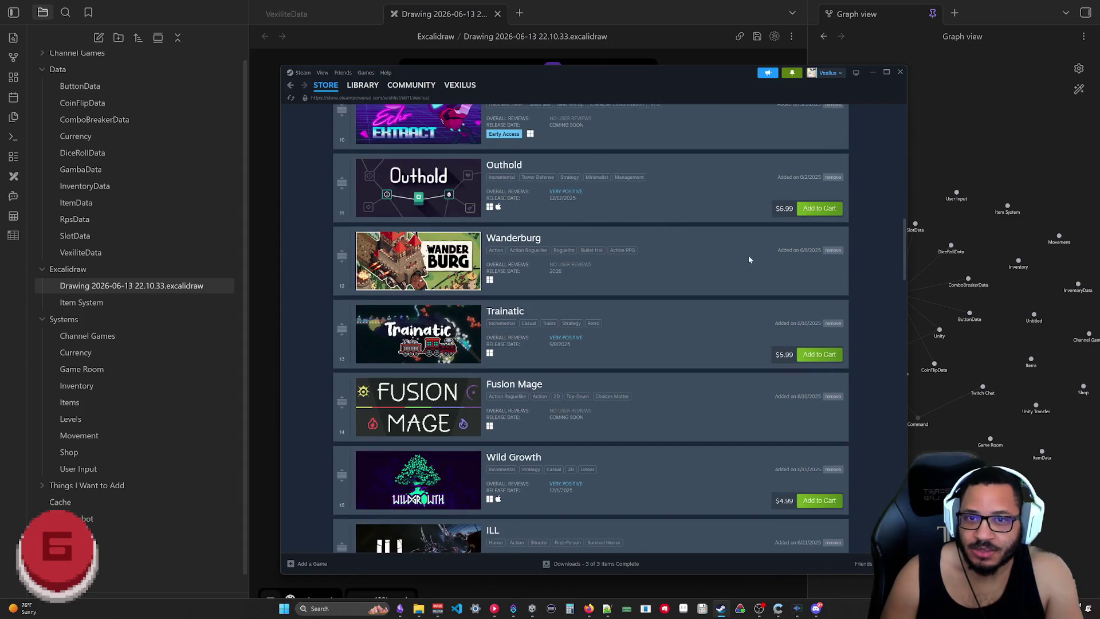
scroll(601, 240, down, 4)
scroll(614, 271, down, 1)
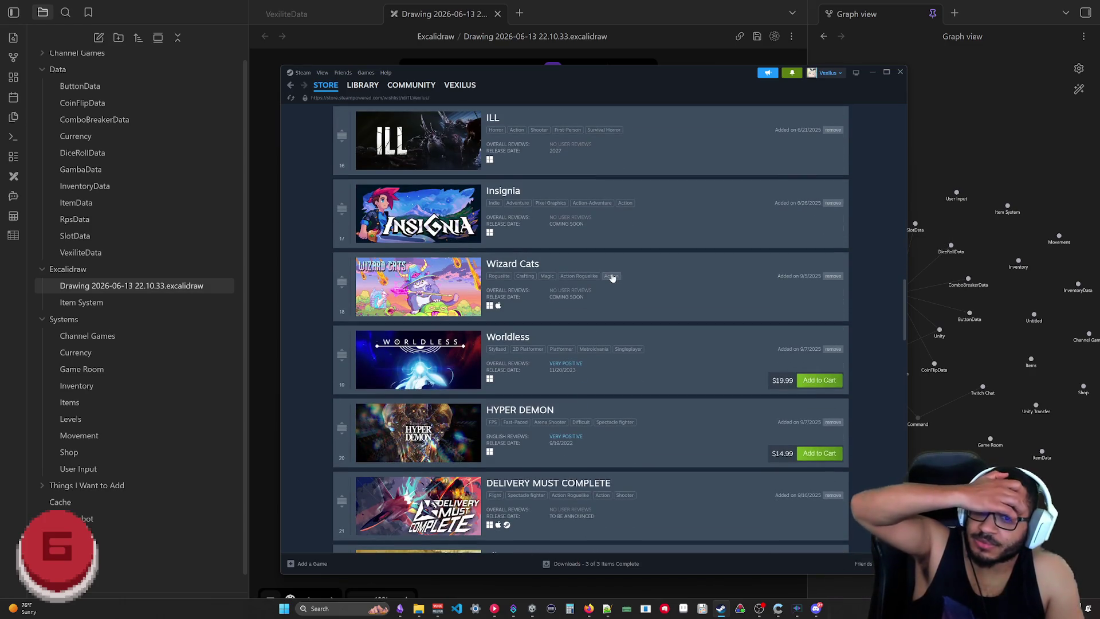
scroll(610, 277, down, 1)
scroll(609, 282, down, 4)
scroll(607, 287, down, 4)
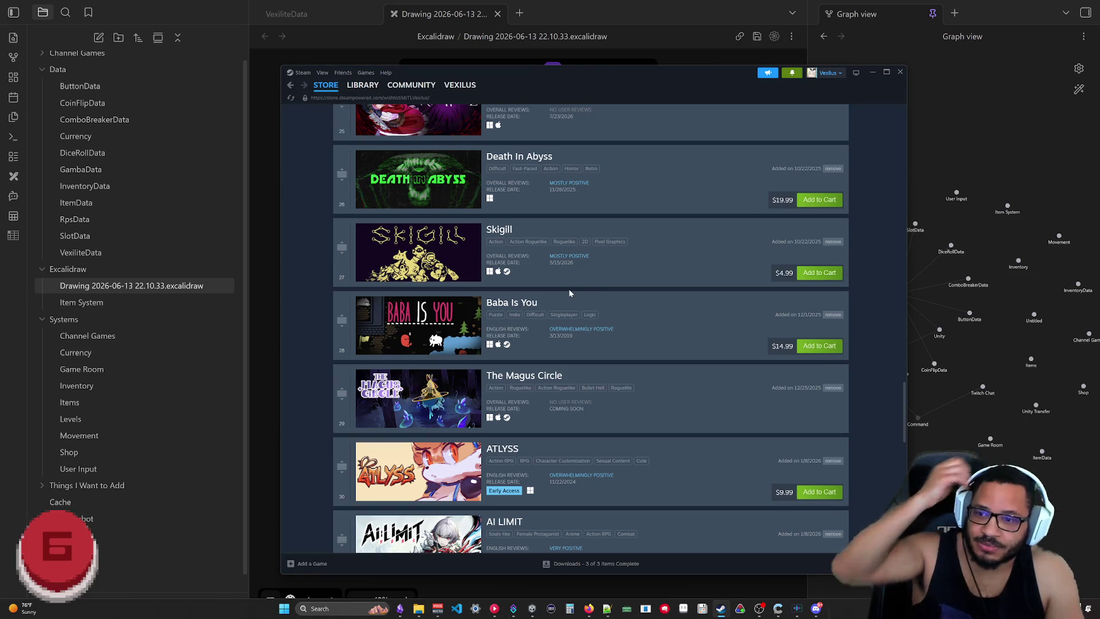
scroll(607, 291, down, 1)
scroll(568, 284, down, 3)
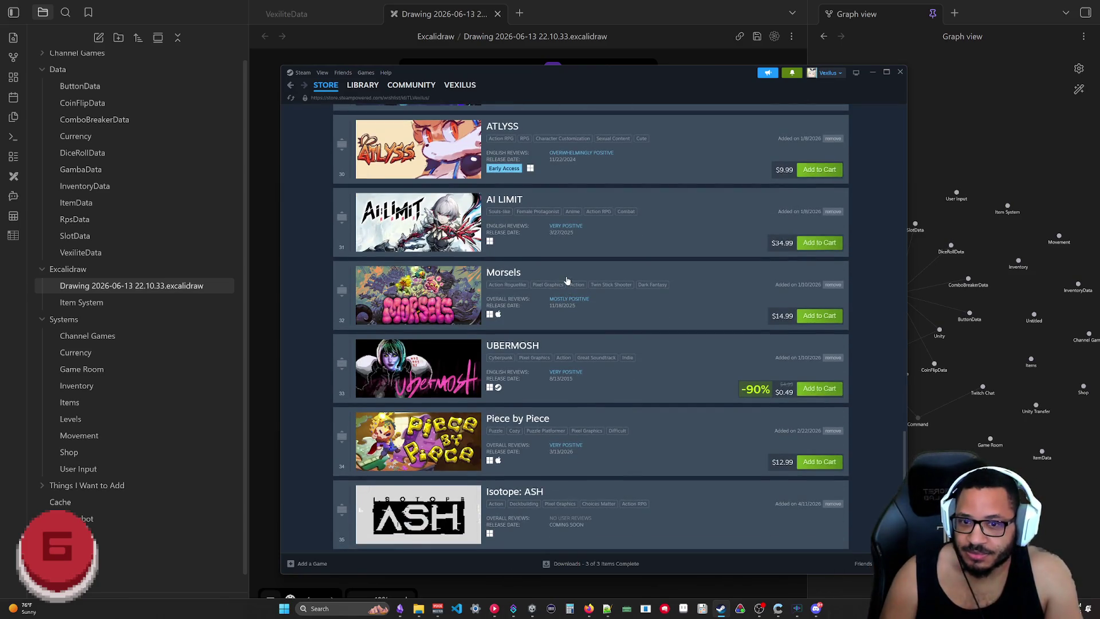
scroll(565, 282, down, 3)
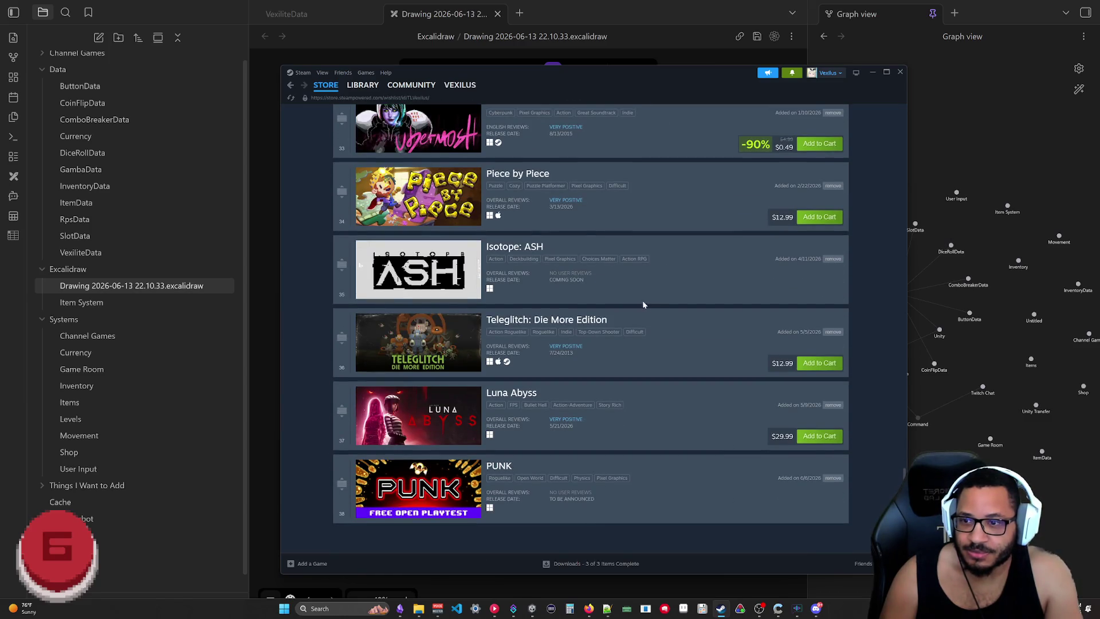
scroll(682, 326, down, 2)
scroll(682, 327, up, 5)
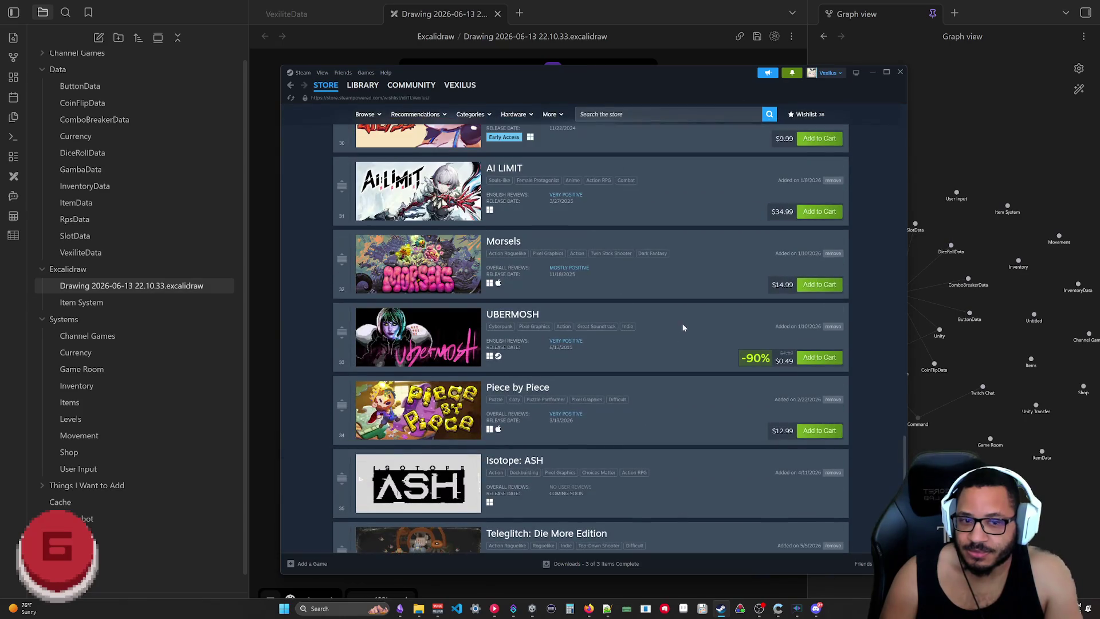
scroll(682, 327, up, 3)
scroll(681, 323, up, 4)
scroll(689, 329, up, 4)
scroll(757, 356, up, 5)
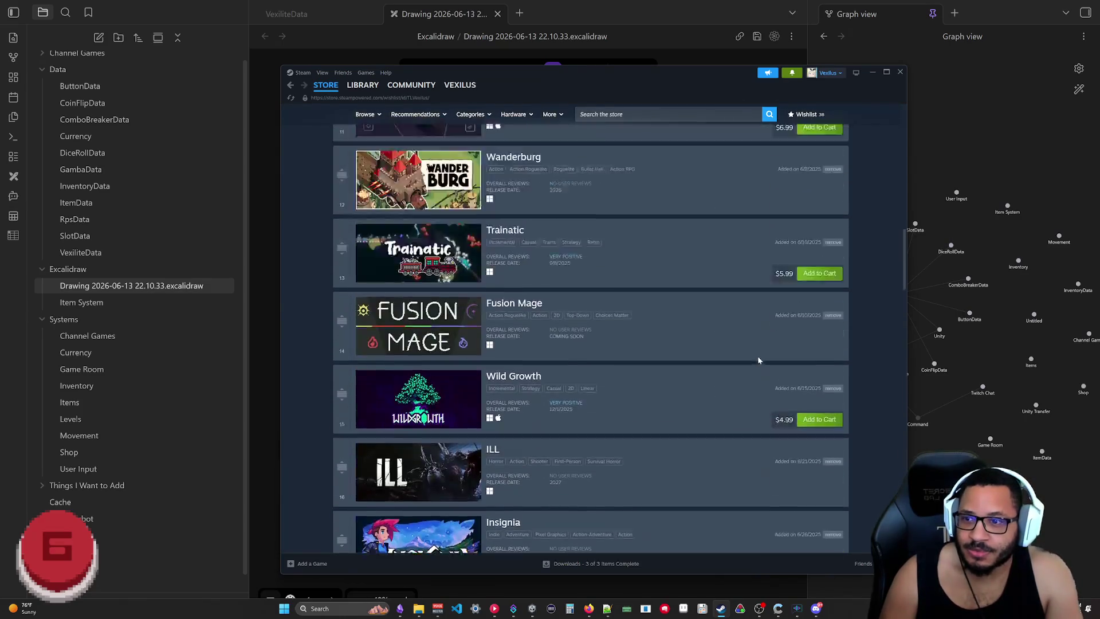
scroll(758, 360, down, 1)
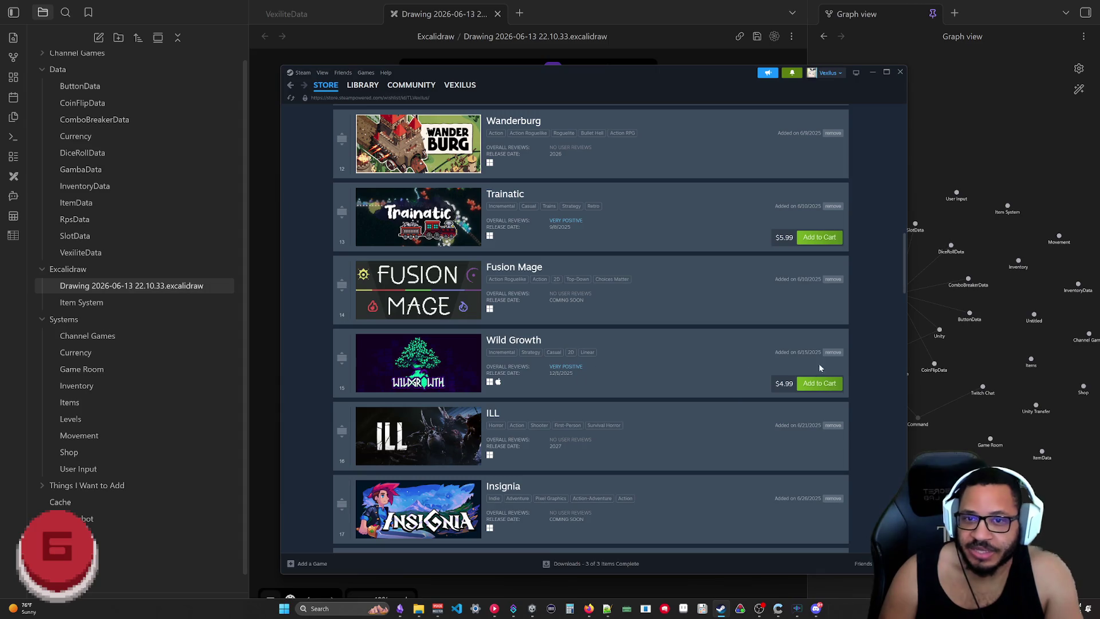